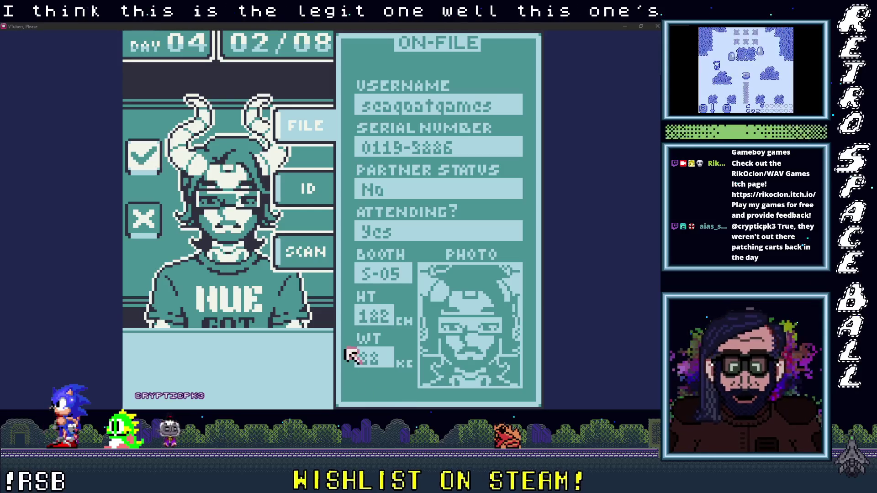
Check the Day 04 guest's height and weight scan, deny them entry, then hide the game.
click(293, 247)
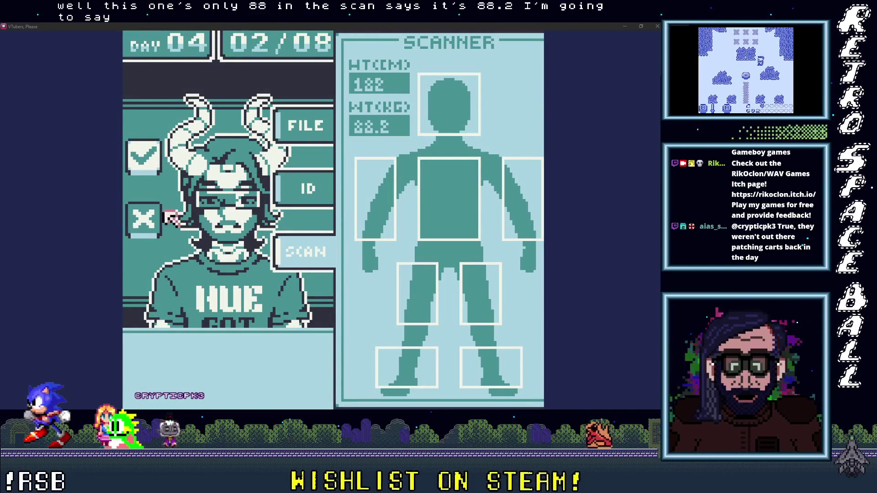
click(148, 218)
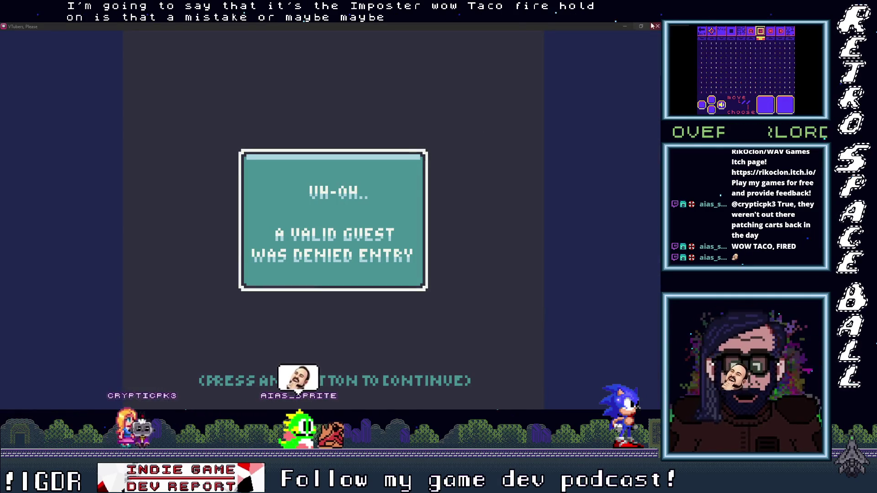
click(625, 26)
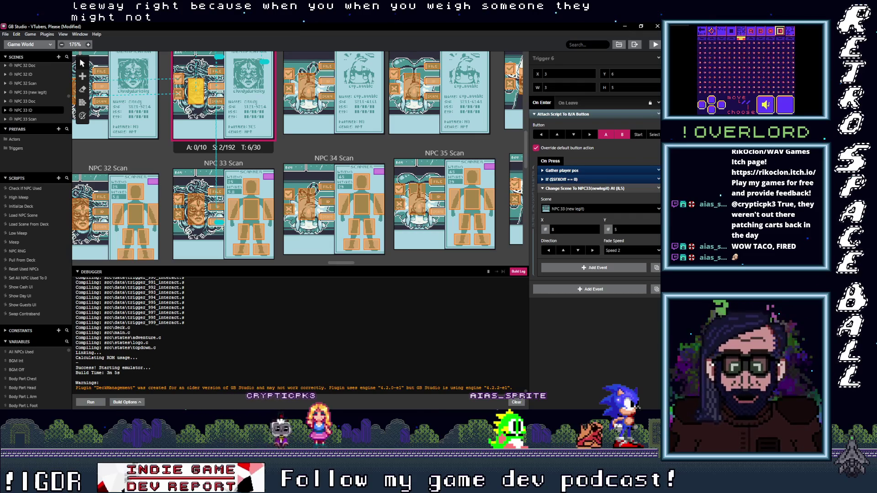
Pan the World canvas across the NPC 10–24 scan and Doc scenes.
scroll(277, 176, up, 3)
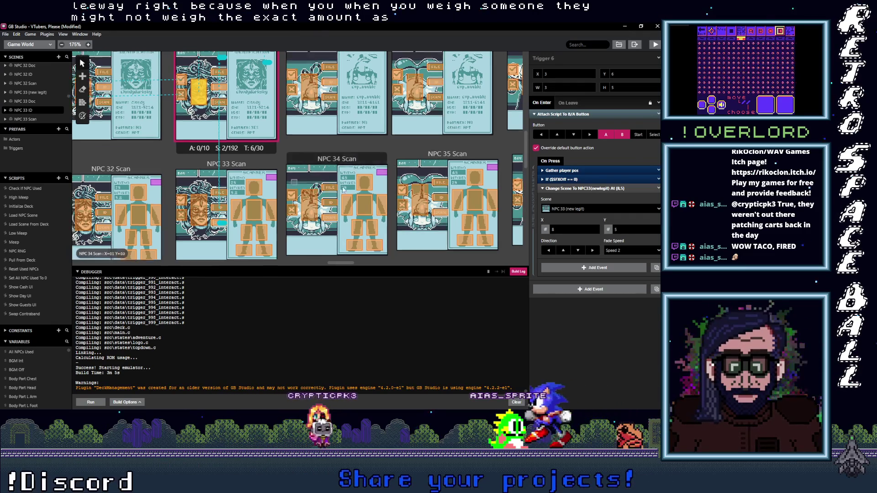
scroll(277, 176, up, 10)
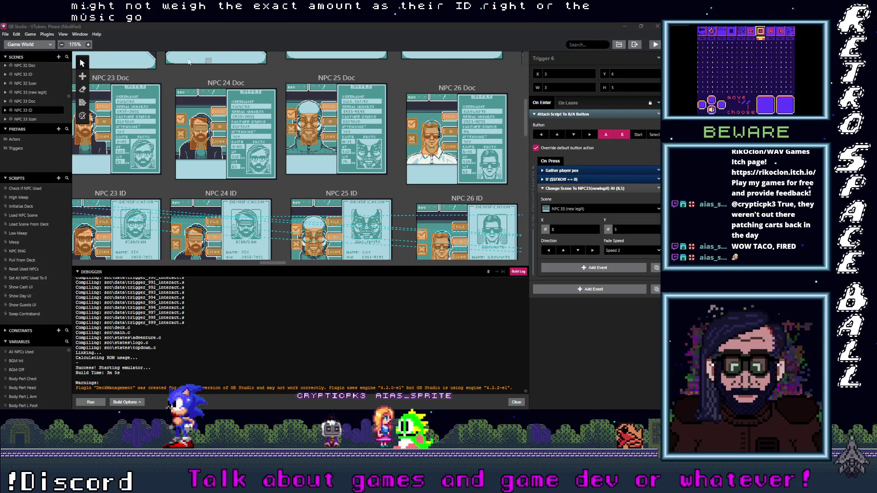
scroll(197, 63, up, 10)
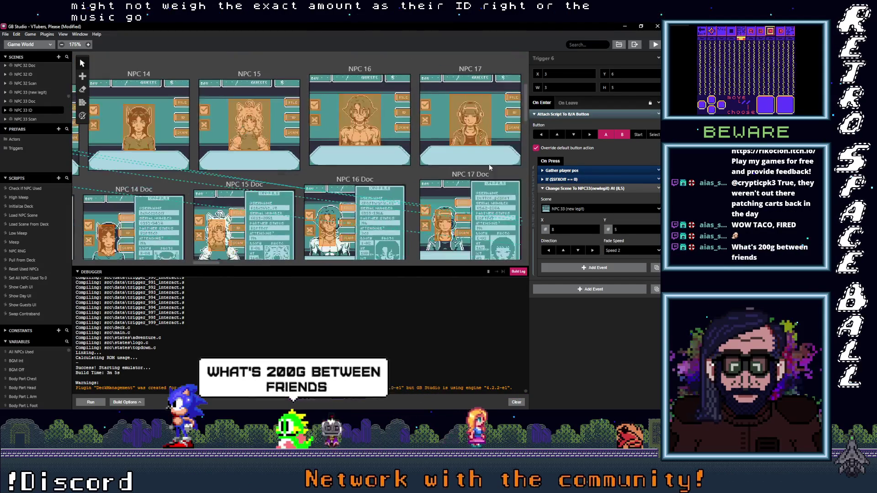
scroll(295, 178, left, 3)
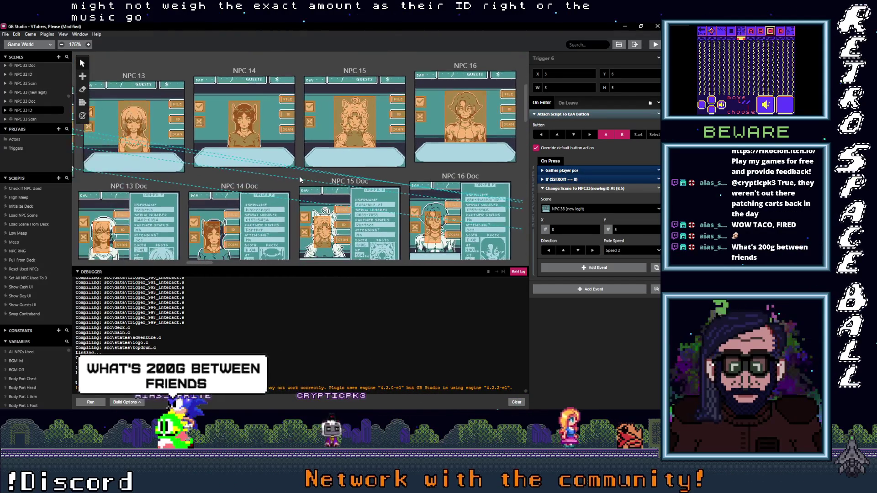
scroll(294, 176, left, 3)
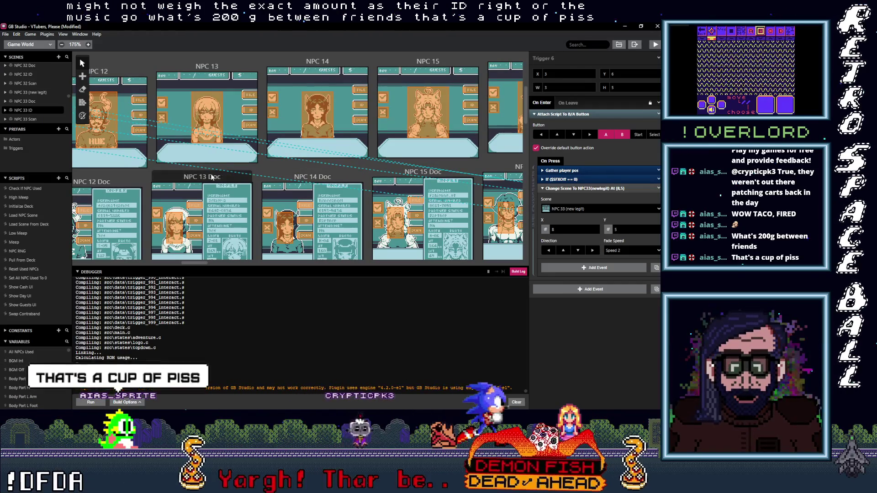
mouse_move(211, 177)
mouse_down()
mouse_move(471, 167)
mouse_move(399, 154)
mouse_up()
mouse_move(343, 161)
mouse_down()
mouse_move(446, 150)
mouse_move(364, 179)
mouse_move(133, 172)
mouse_up()
drag(480, 173, 122, 176)
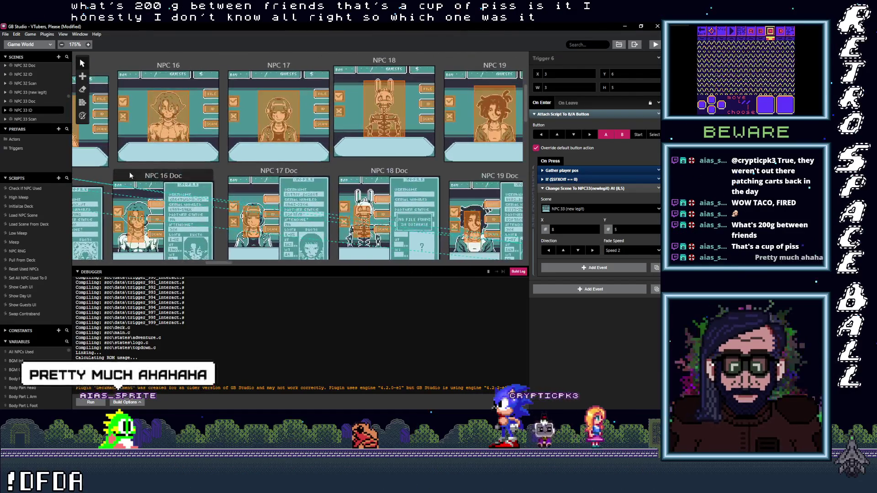
drag(479, 172, 183, 176)
mouse_move(411, 176)
mouse_down()
mouse_move(89, 180)
mouse_move(502, 178)
mouse_up()
Pan back to bring NPC 1–5 and their Doc scenes into view.
drag(91, 178, 502, 178)
mouse_move(137, 178)
mouse_down()
mouse_move(531, 180)
mouse_move(317, 174)
mouse_move(503, 179)
mouse_up()
mouse_move(92, 180)
mouse_down()
mouse_move(264, 185)
mouse_move(451, 174)
mouse_up()
drag(238, 172, 338, 170)
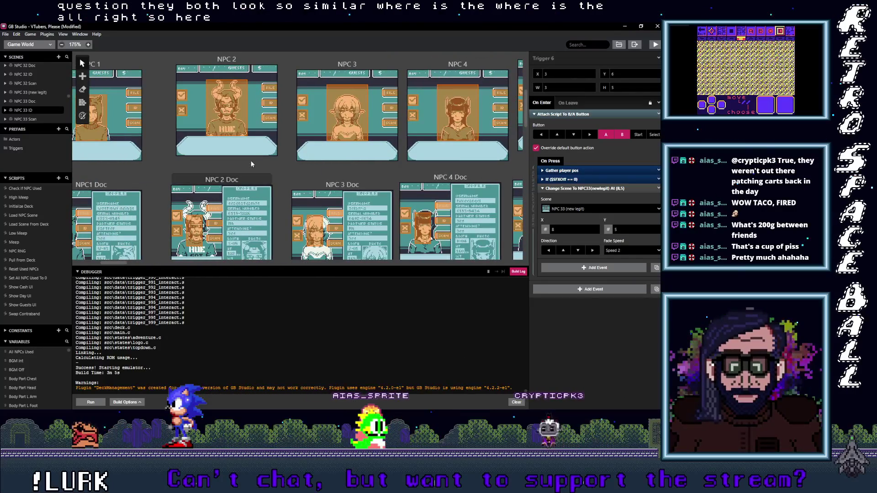
Scroll the World canvas right and down to the NPC 10–13 Doc and ID rows.
scroll(271, 124, left, 1)
scroll(269, 137, up, 1)
scroll(274, 124, down, 5)
scroll(296, 85, up, 5)
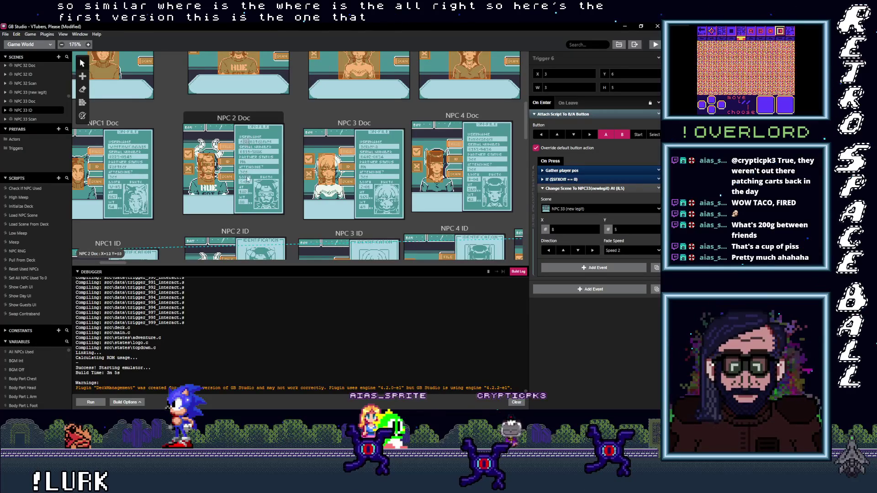
scroll(349, 234, right, 10)
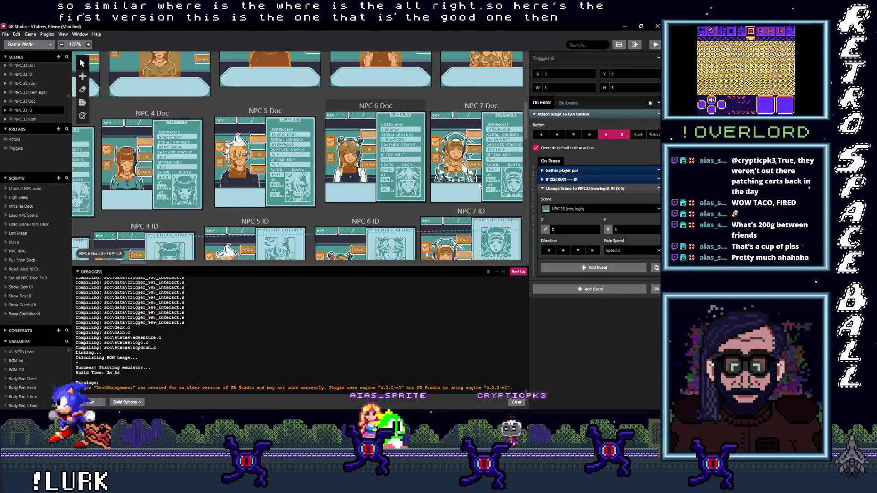
scroll(319, 211, right, 10)
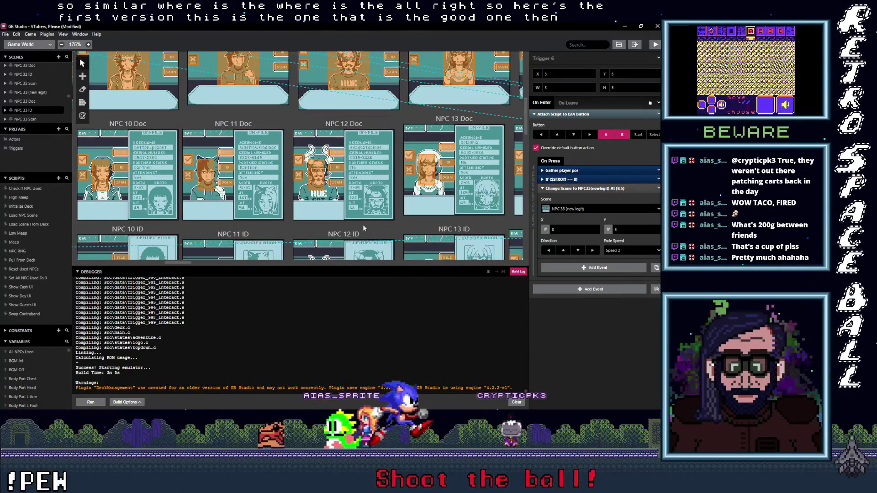
scroll(363, 219, down, 5)
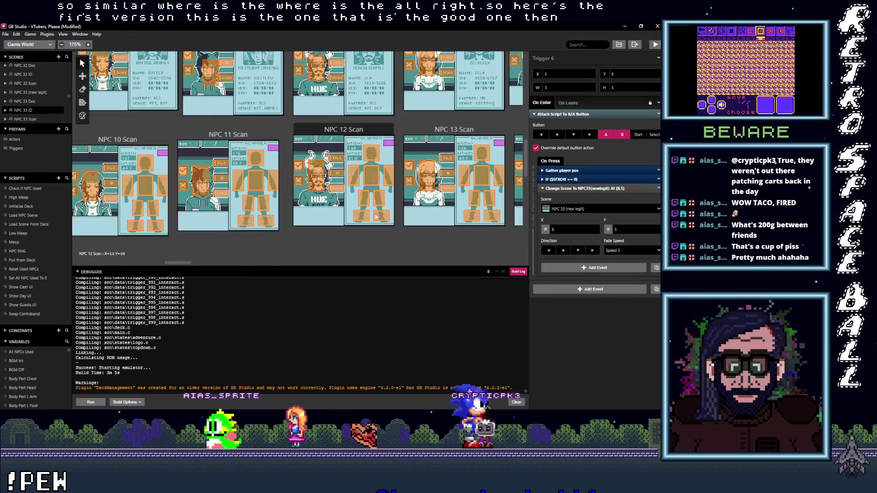
scroll(367, 211, up, 5)
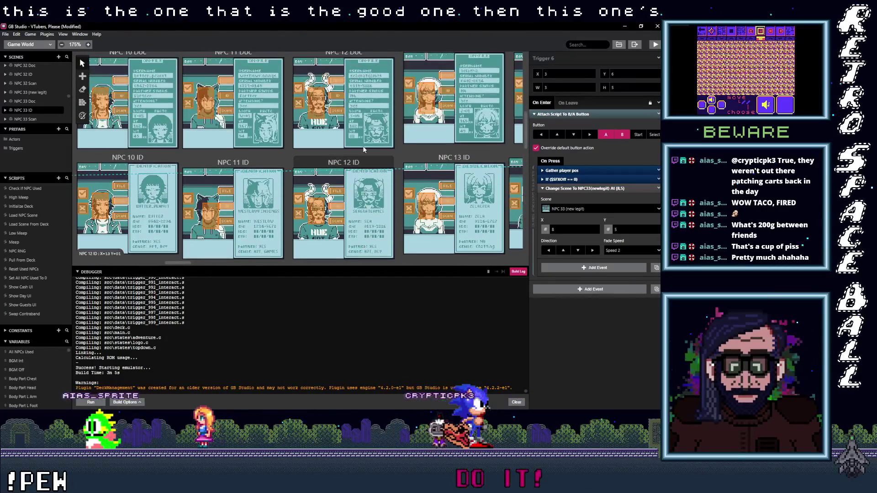
scroll(353, 138, down, 3)
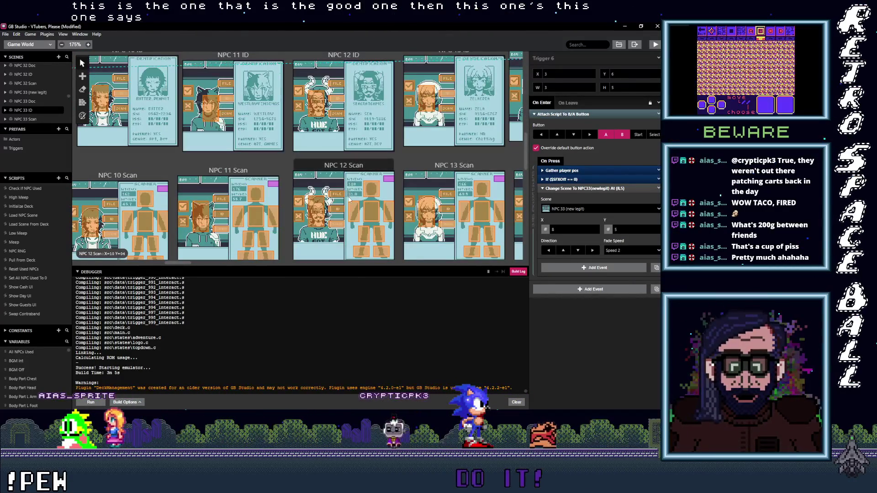
scroll(357, 197, up, 5)
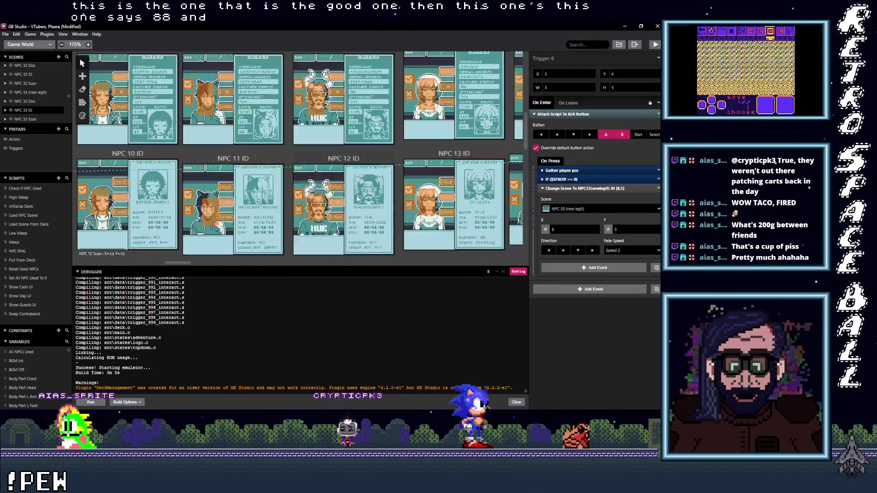
scroll(372, 214, up, 2)
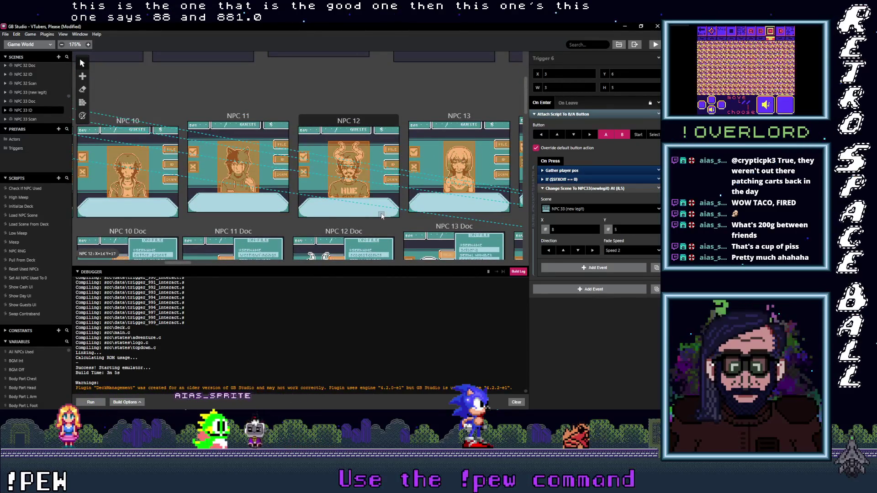
scroll(382, 216, down, 4)
scroll(388, 216, down, 1)
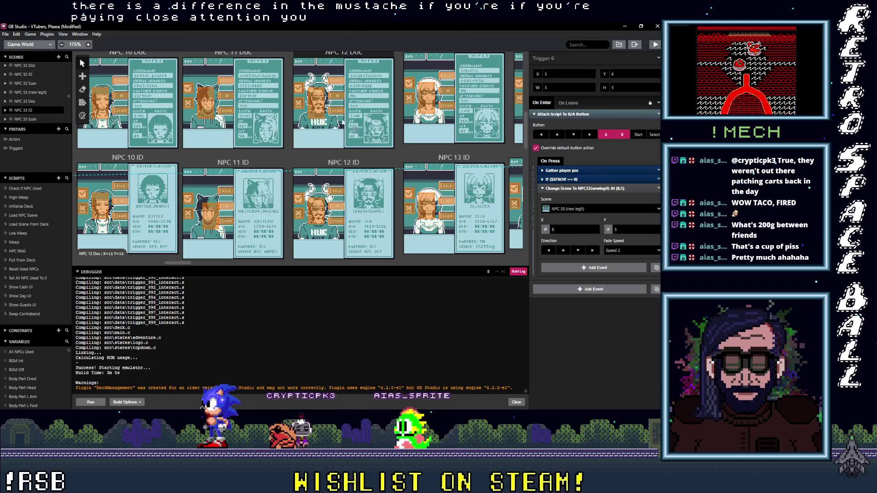
Pan to compare the NPC 8–11 ID and Scan scenes with their Doc scenes.
scroll(218, 194, down, 3)
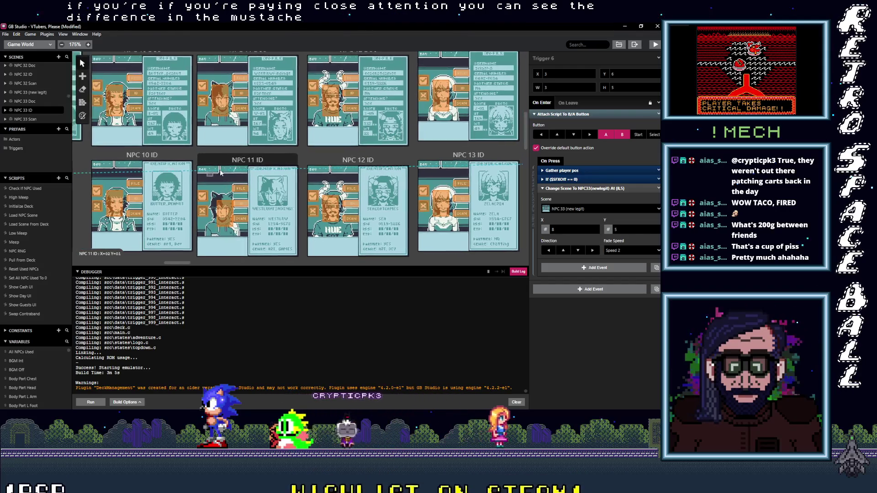
scroll(274, 160, left, 5)
scroll(366, 137, left, 1)
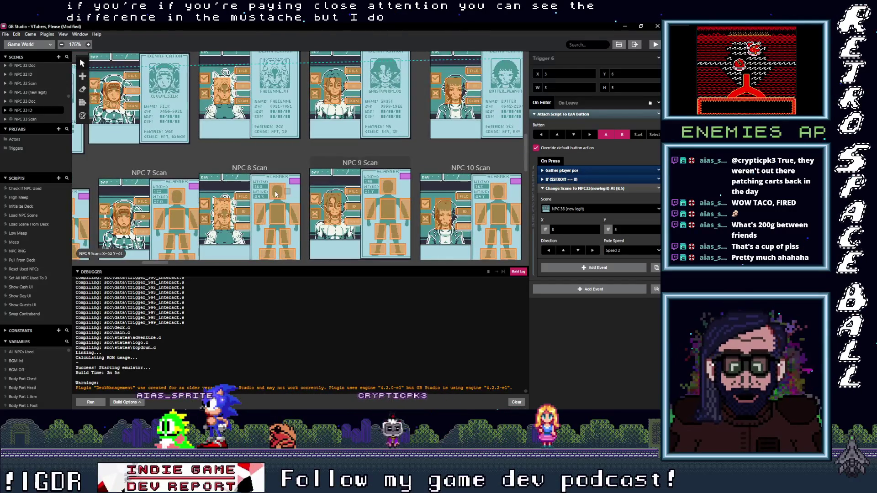
scroll(268, 155, up, 4)
scroll(307, 240, right, 3)
scroll(306, 254, down, 2)
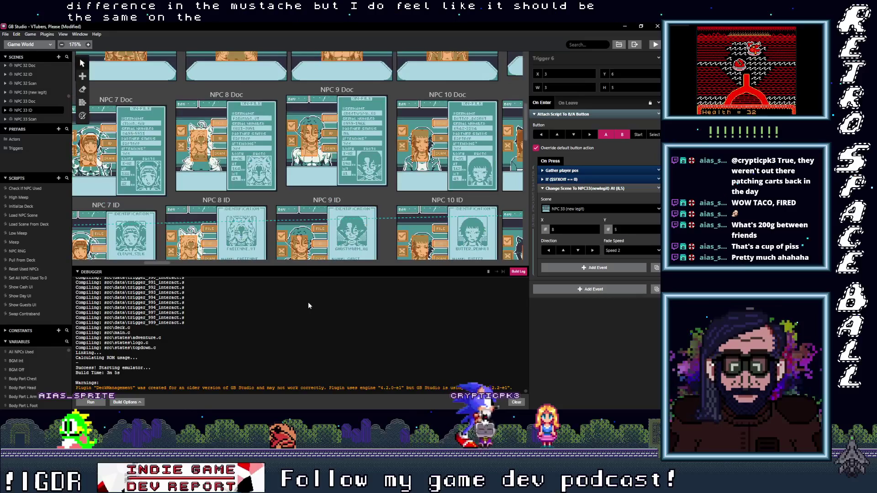
scroll(316, 100, down, 2)
mouse_move(316, 99)
mouse_down()
mouse_move(317, 107)
mouse_move(187, 150)
mouse_up()
drag(370, 151, 358, 268)
Look over the remaining NPC scenes, then minimize the GB Studio editor.
scroll(346, 117, down, 1)
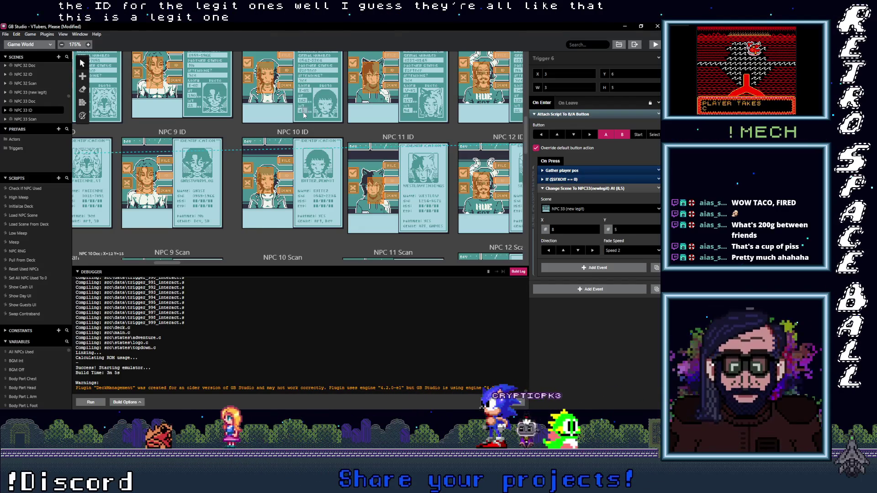
scroll(334, 163, down, 4)
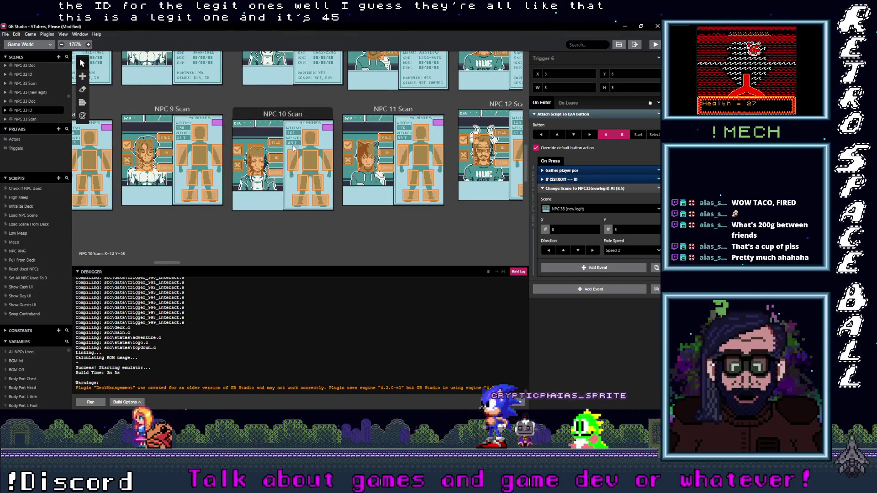
scroll(308, 152, up, 6)
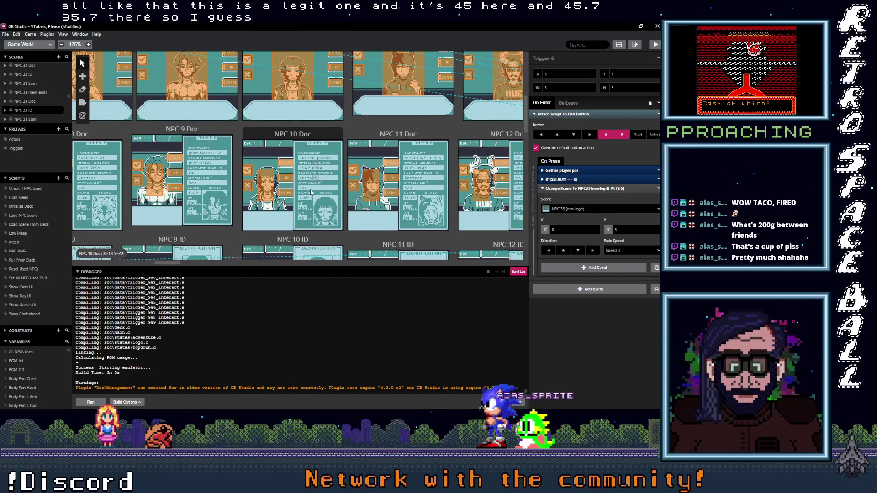
scroll(315, 194, down, 7)
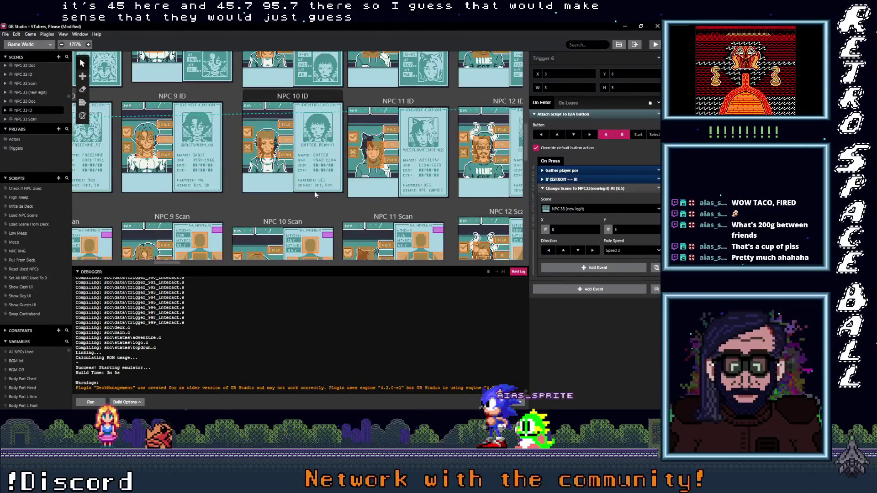
scroll(315, 194, up, 2)
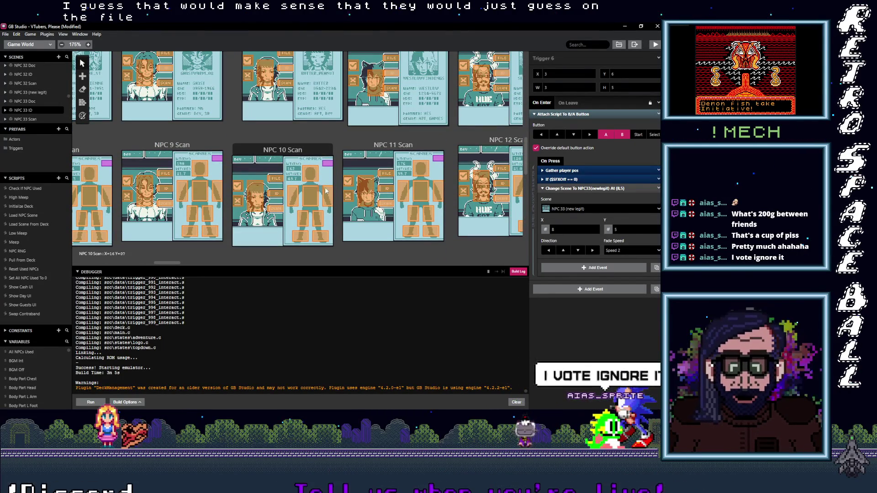
scroll(382, 148, right, 1)
scroll(282, 161, right, 2)
scroll(278, 163, right, 1)
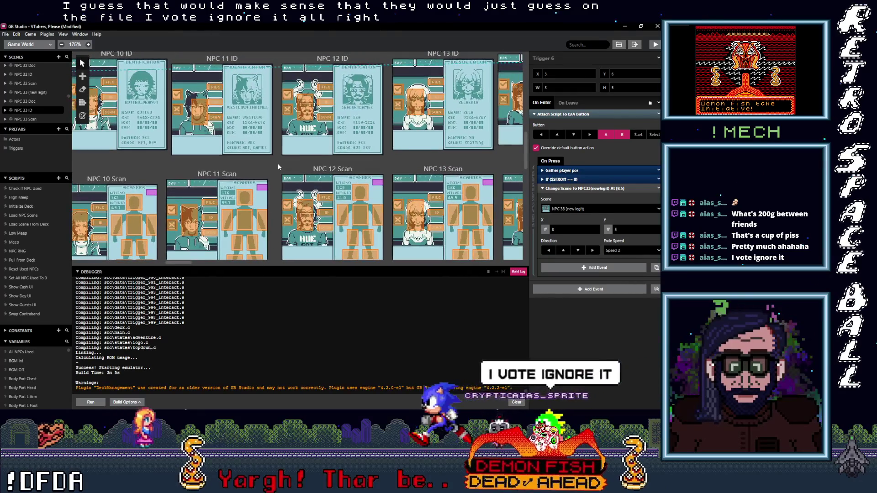
scroll(264, 210, up, 2)
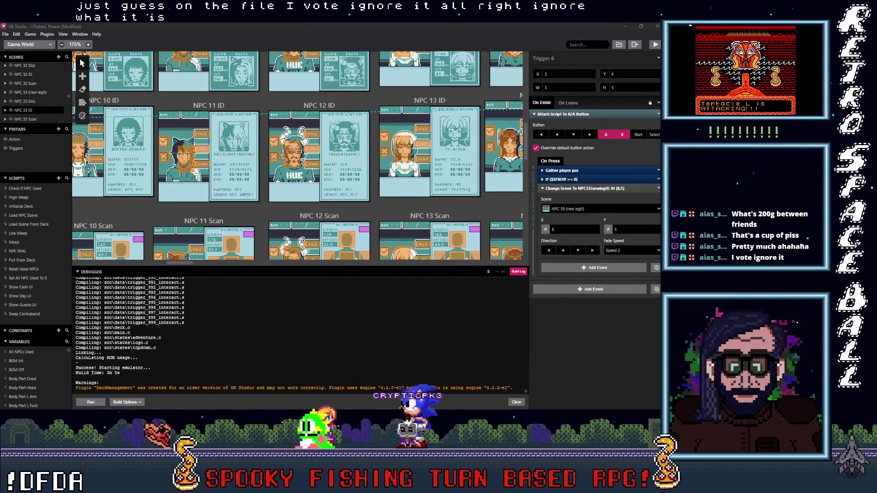
click(623, 25)
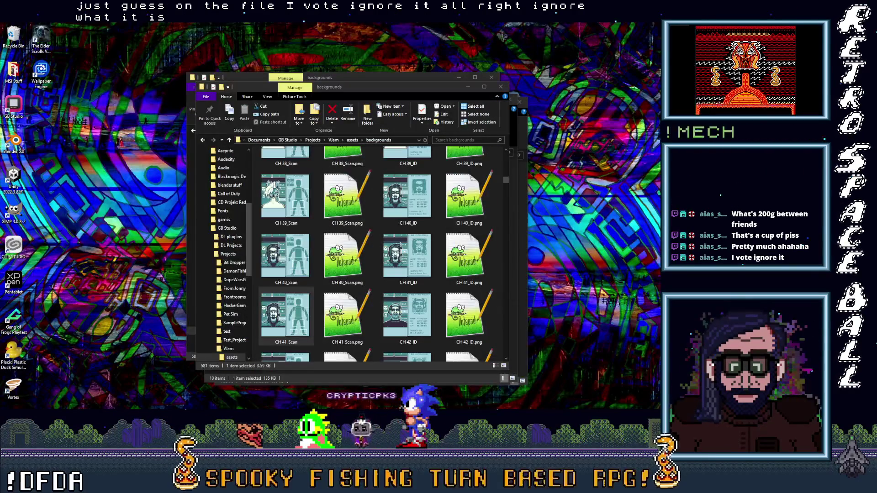
Return to the game, call Day 04's third guest, and check their scan, file and ID.
click(642, 156)
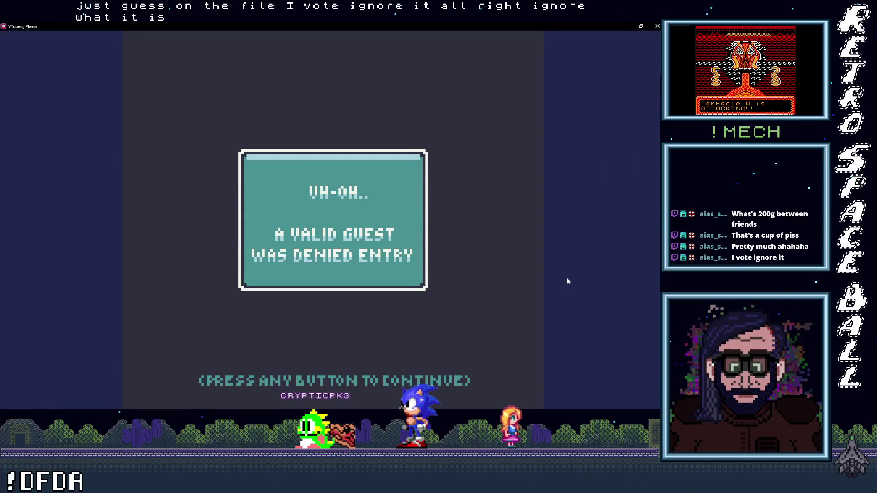
click(320, 205)
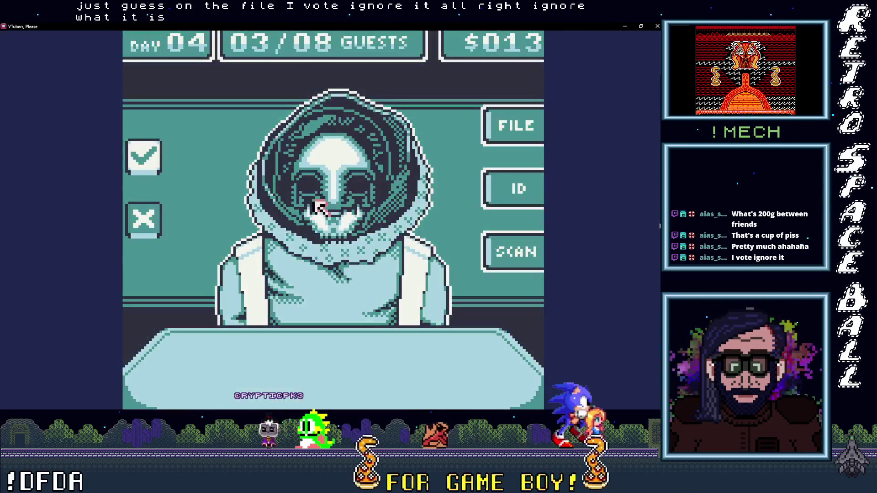
click(520, 248)
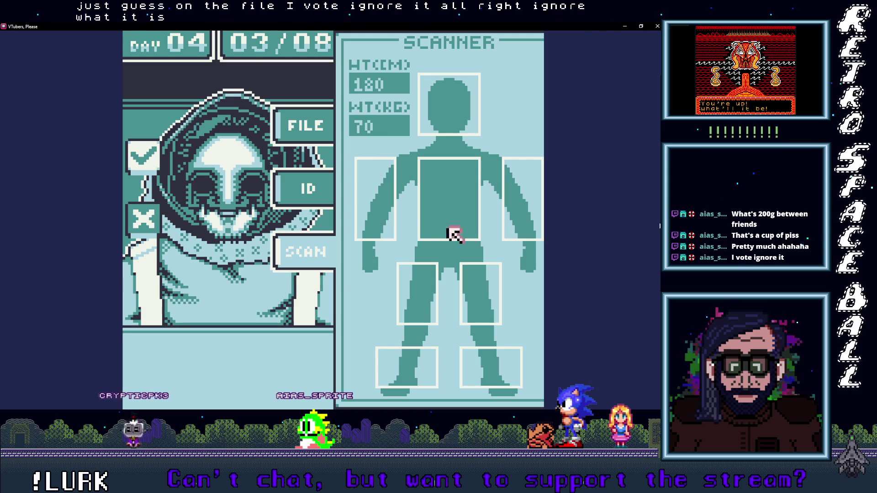
click(294, 125)
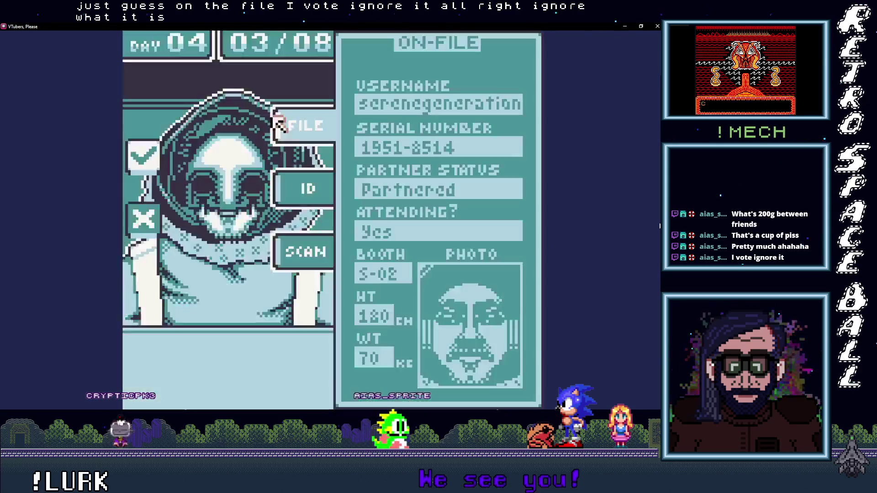
click(278, 199)
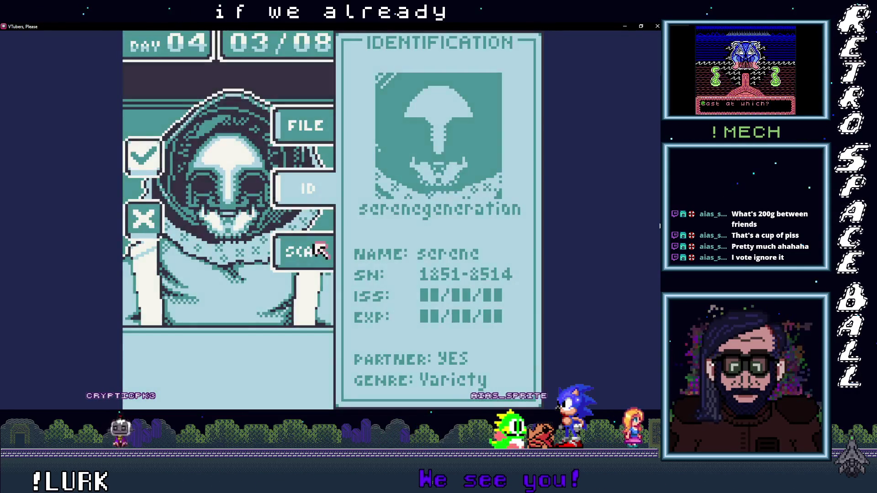
Recheck the body scan, then deny the impostor and continue to the next guest.
click(321, 250)
click(249, 187)
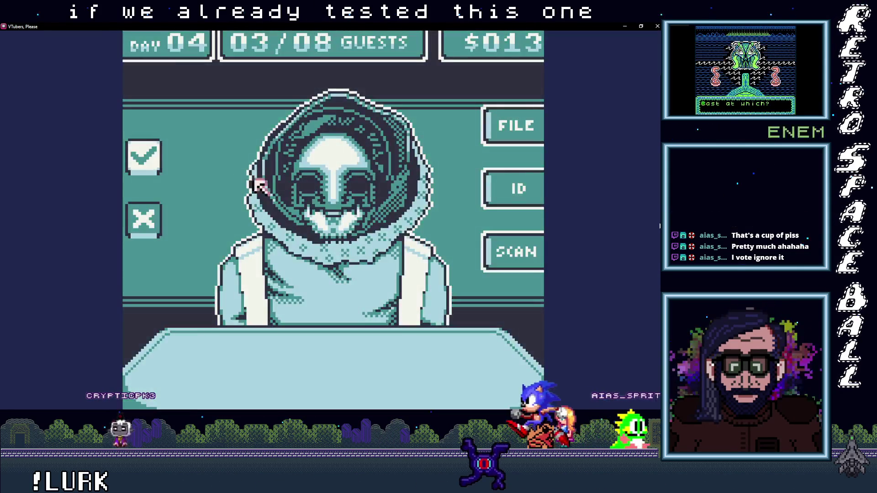
click(134, 221)
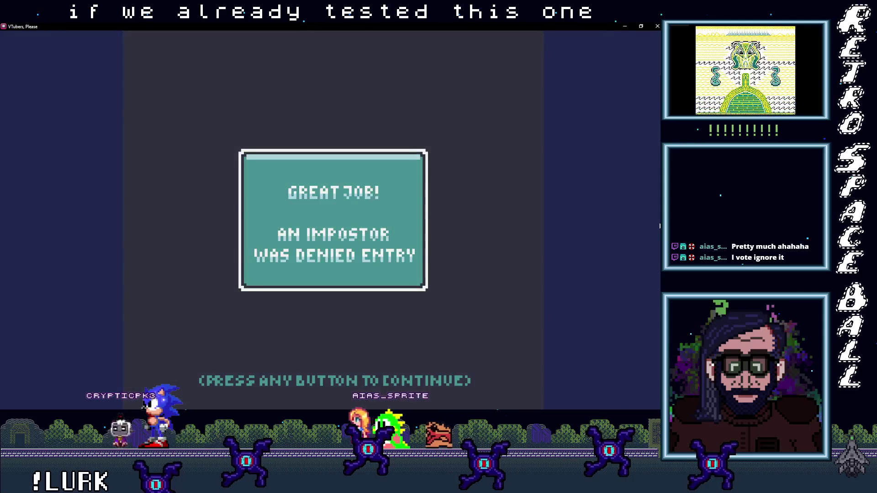
click(385, 208)
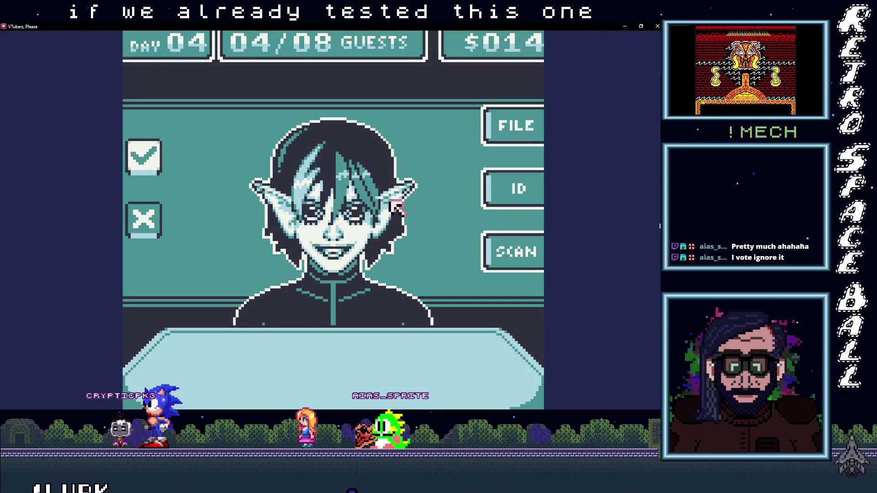
Scan Day 04's fourth guest, deny them, and continue to guest 05/08.
click(514, 254)
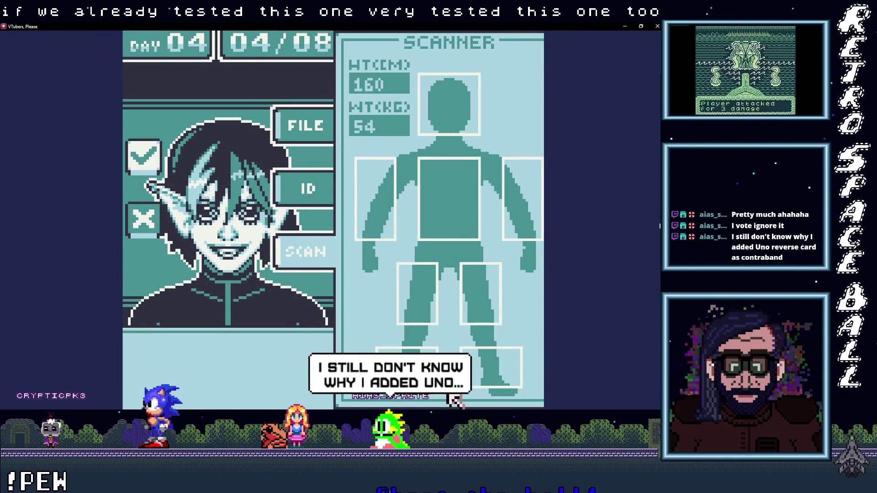
click(143, 218)
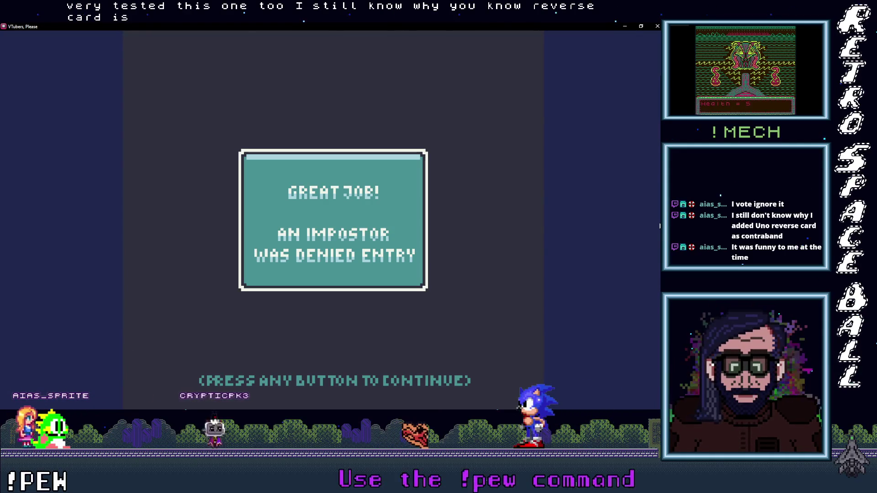
click(359, 204)
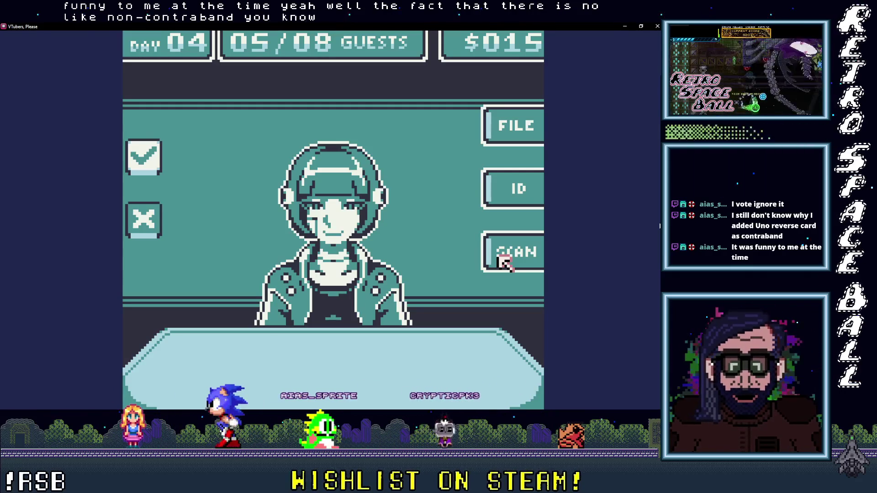
Check guest 05's body scan and ID card.
click(502, 261)
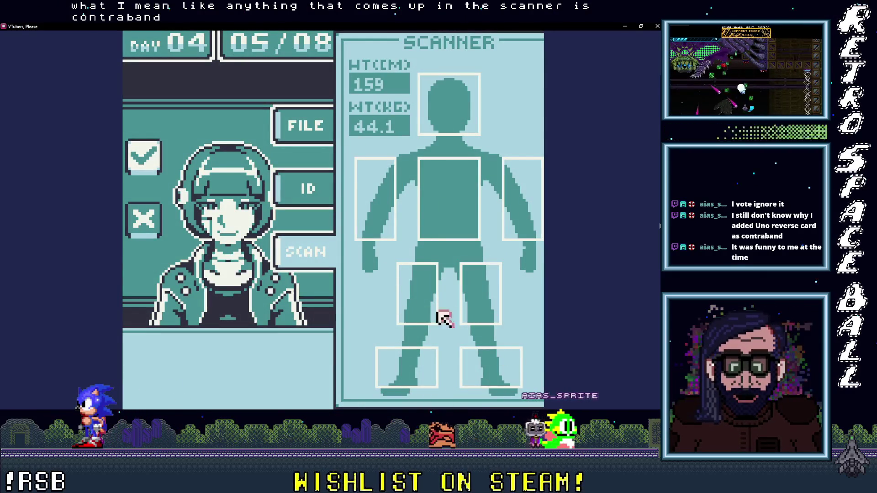
click(279, 178)
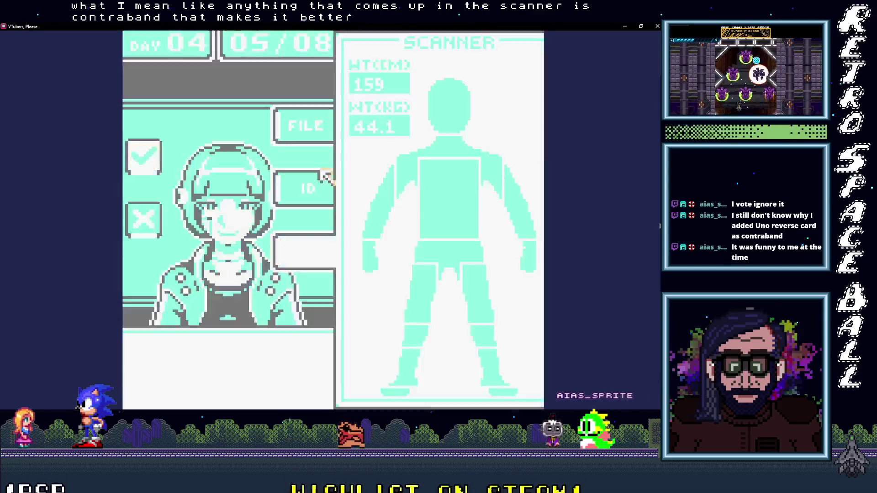
click(293, 265)
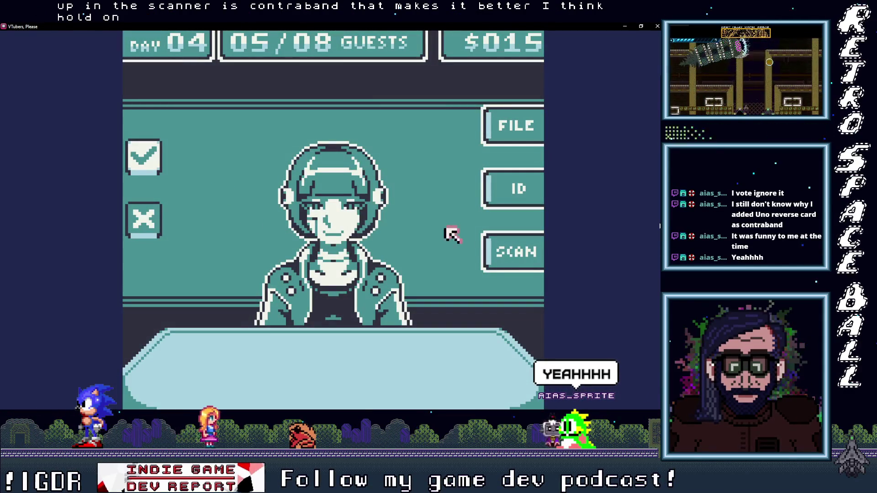
click(515, 260)
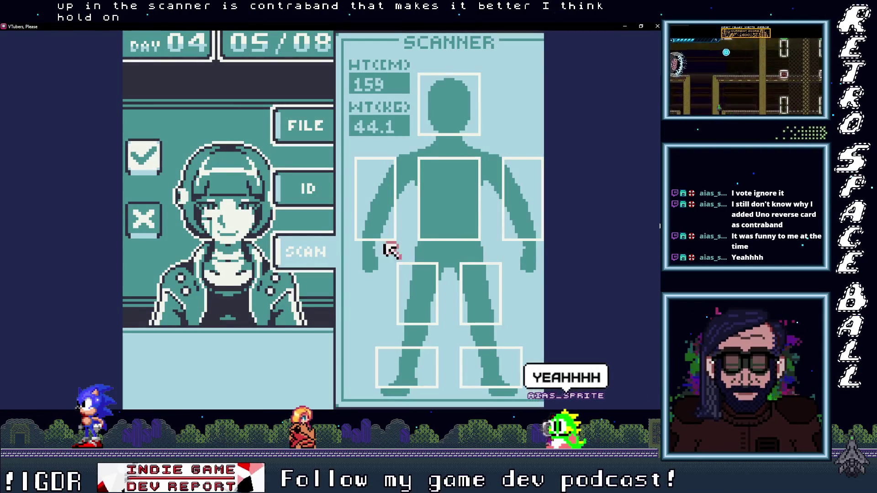
click(215, 210)
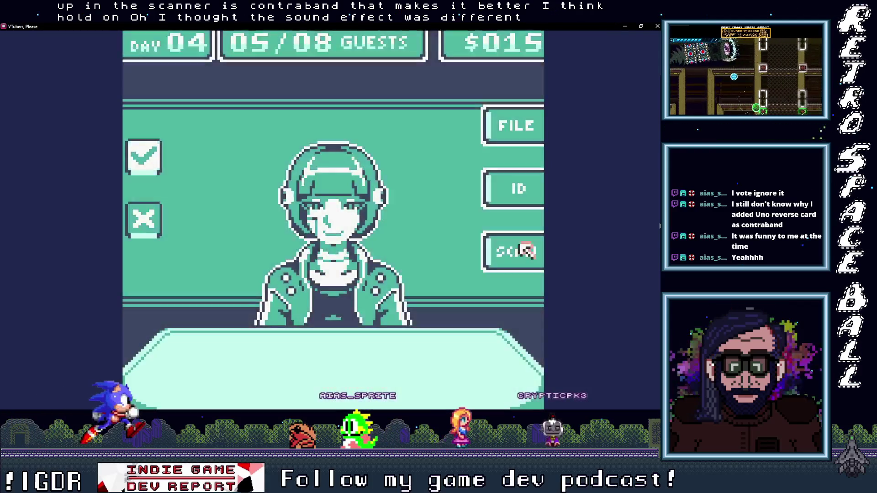
Compare butter_peanut's scan, ID and file, then deny the impostor to reach guest 06/08.
click(525, 250)
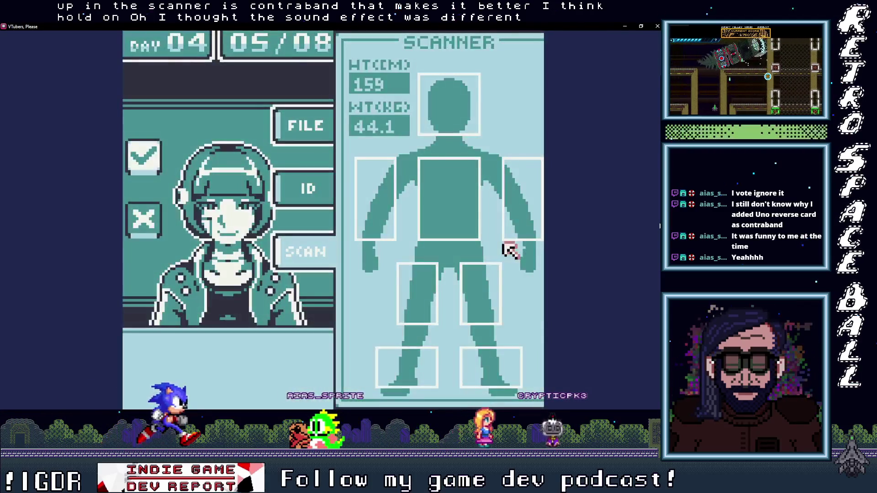
click(319, 187)
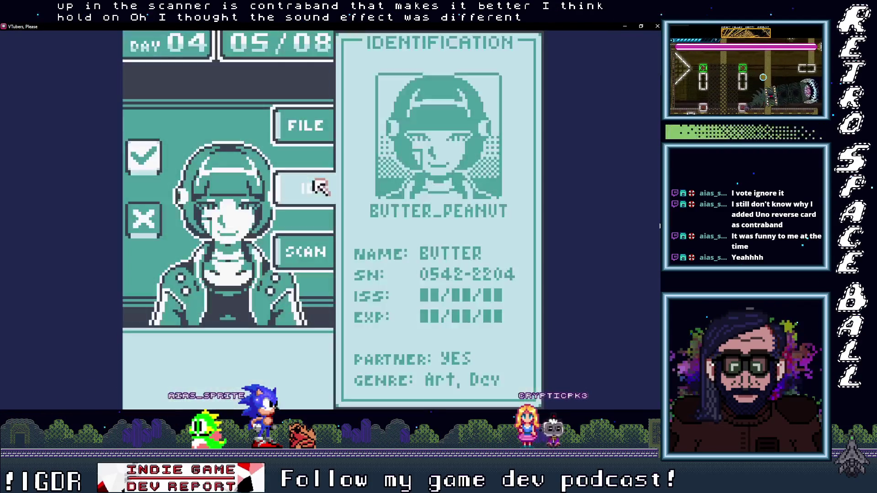
click(290, 124)
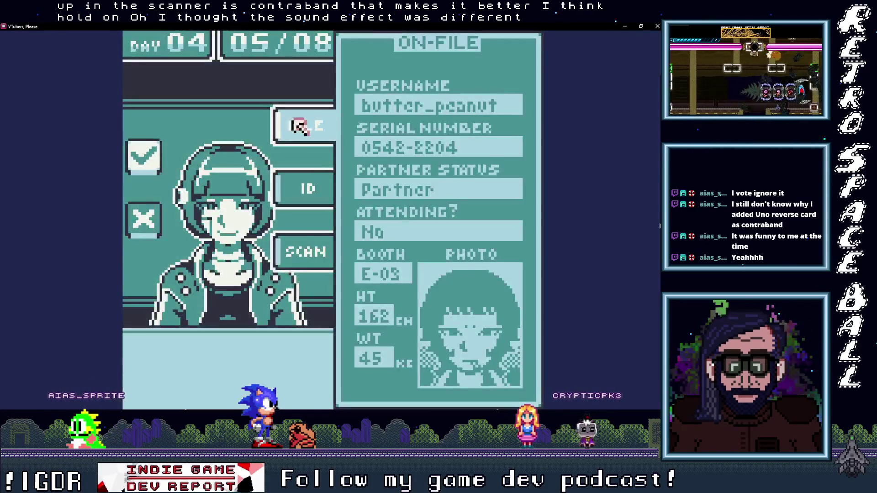
click(297, 260)
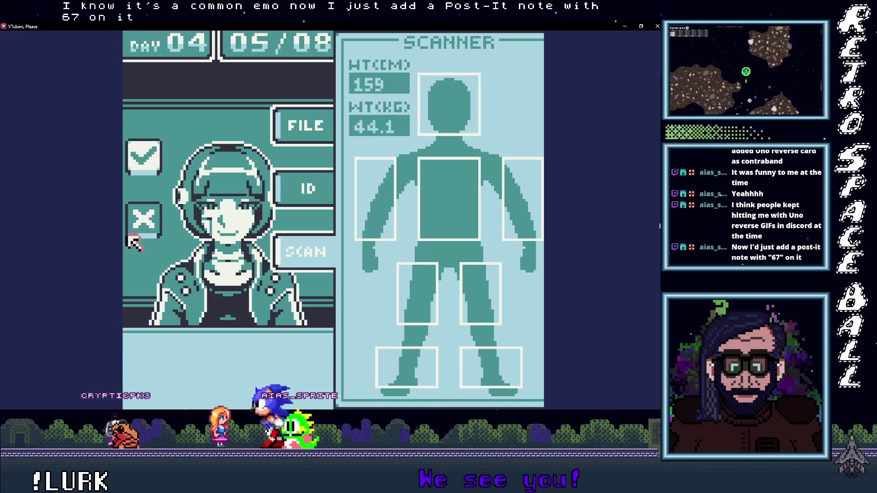
key(x)
key(z)
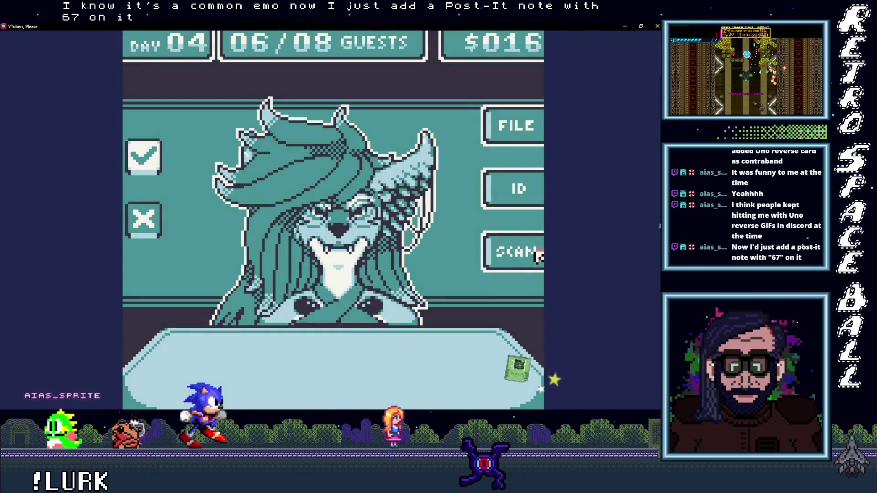
Compare SakuraKitsu's body scan, ID card and on-file record.
click(515, 251)
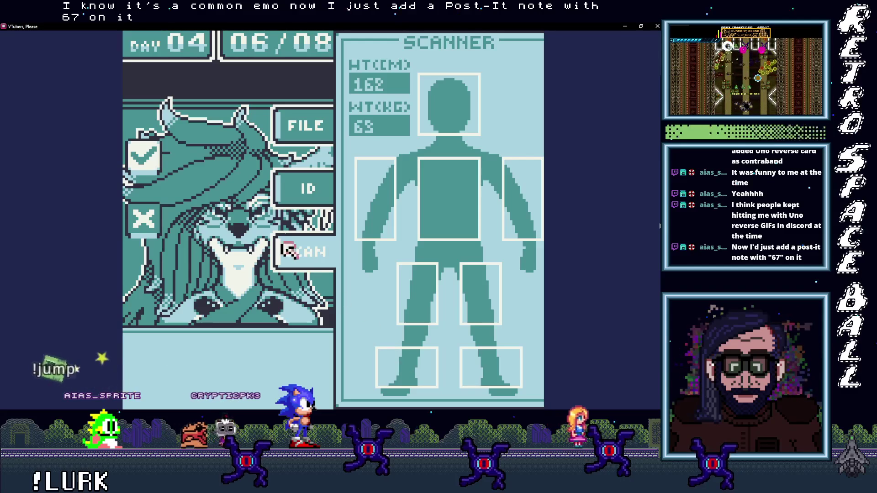
click(325, 190)
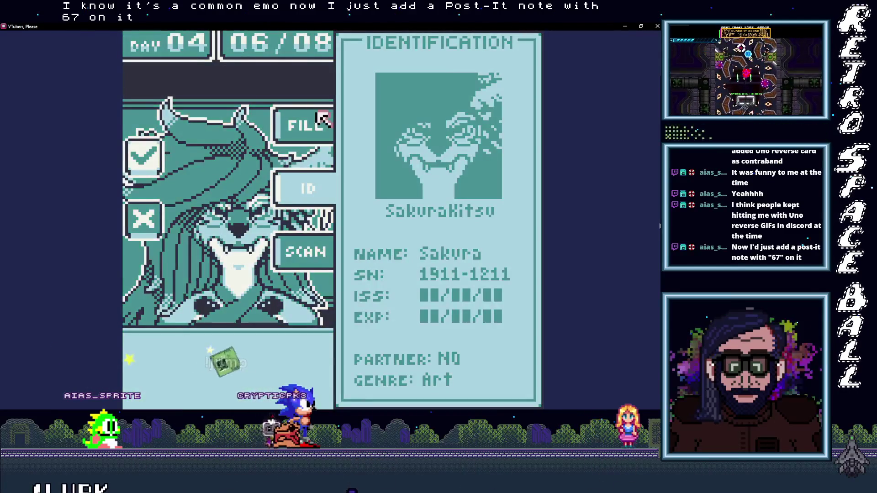
click(305, 128)
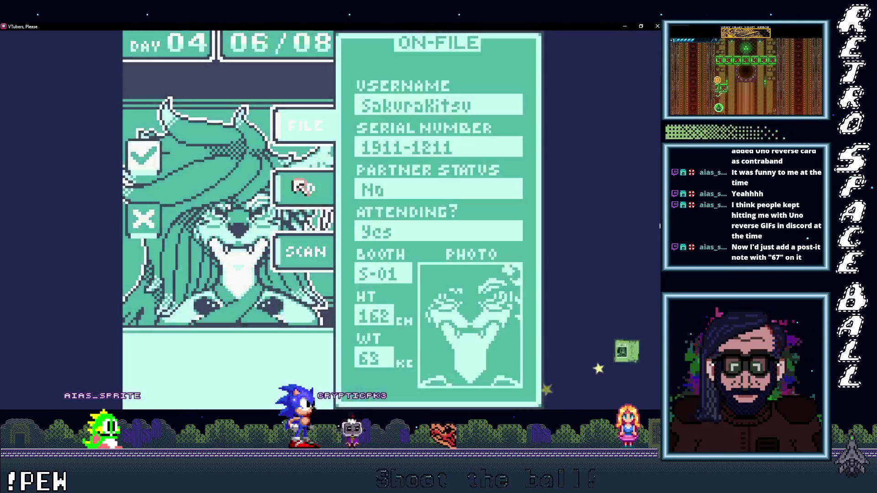
click(299, 189)
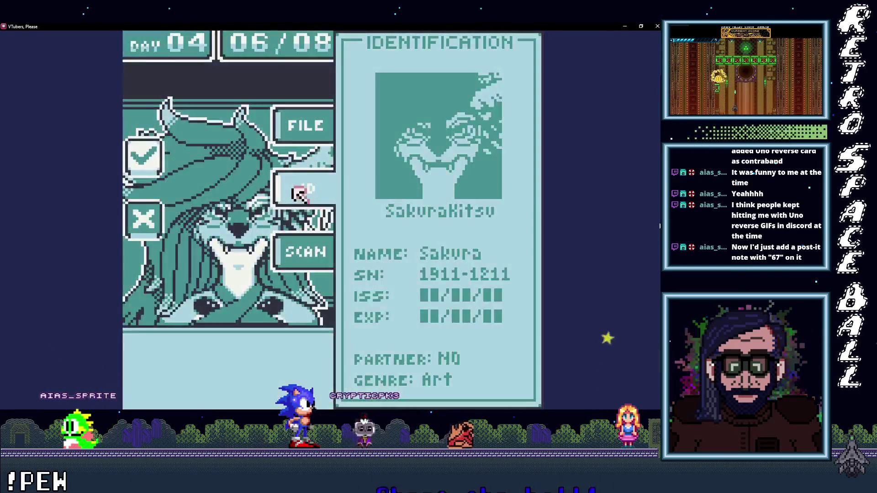
click(297, 147)
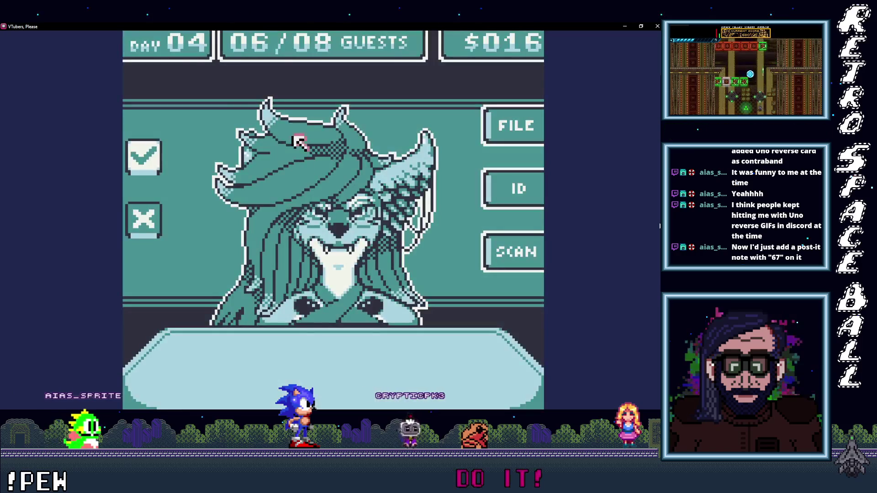
click(508, 117)
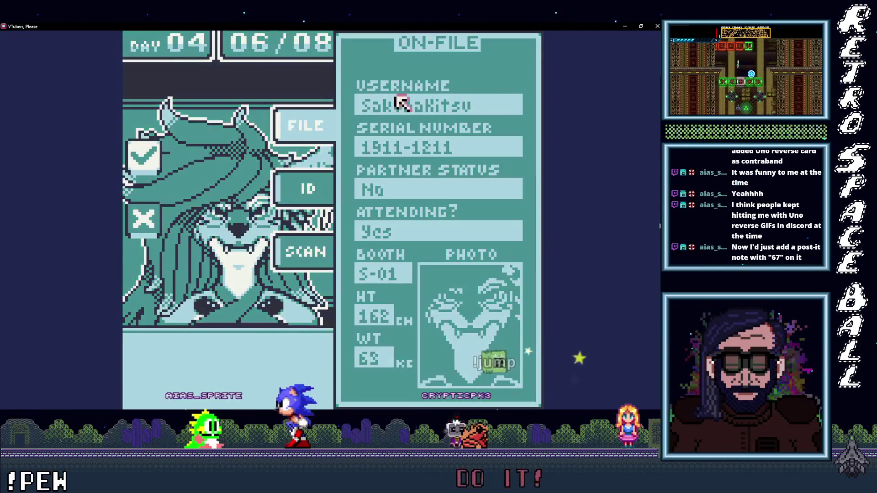
click(322, 126)
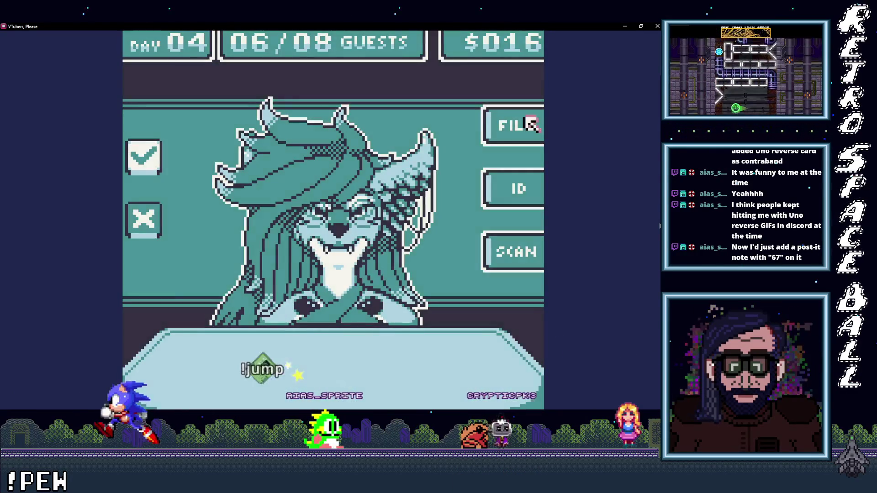
Recheck her file, ID and scan, then admit SakuraKitsu as a valid guest.
click(529, 124)
click(210, 196)
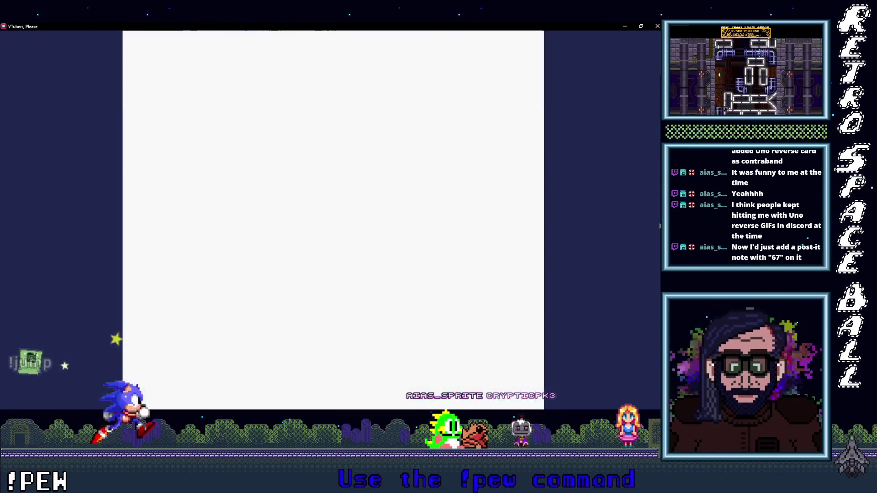
click(520, 187)
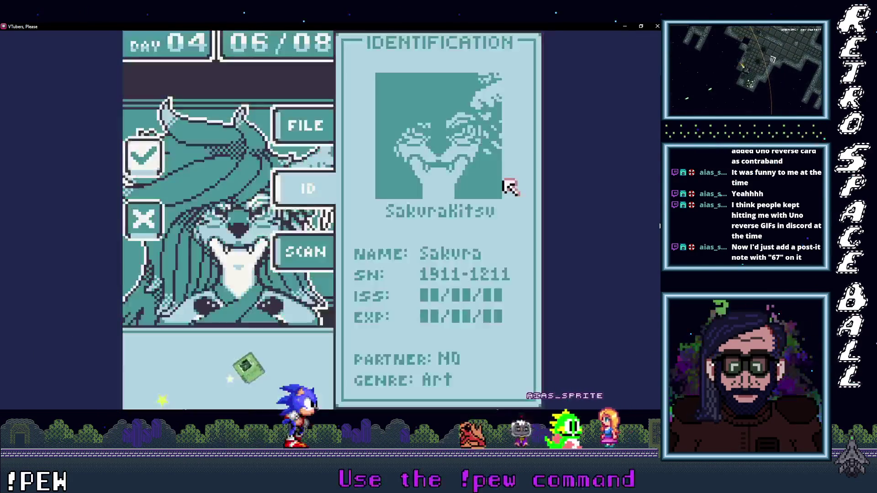
click(243, 209)
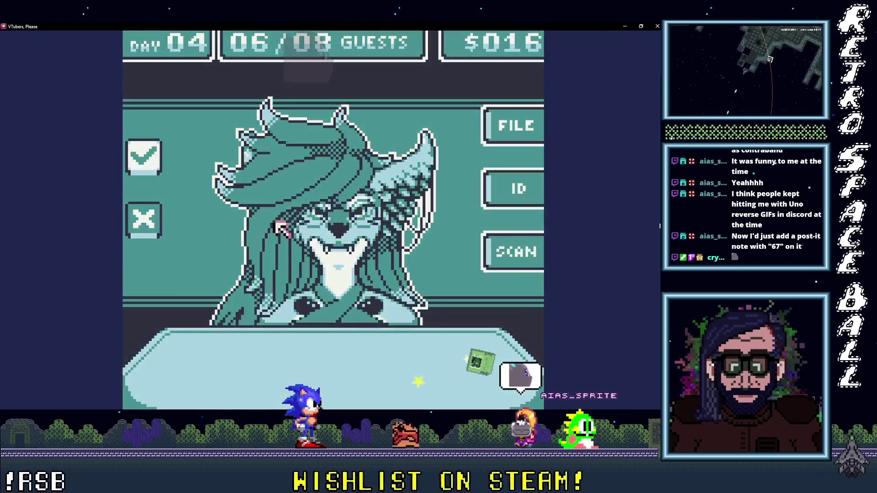
click(516, 252)
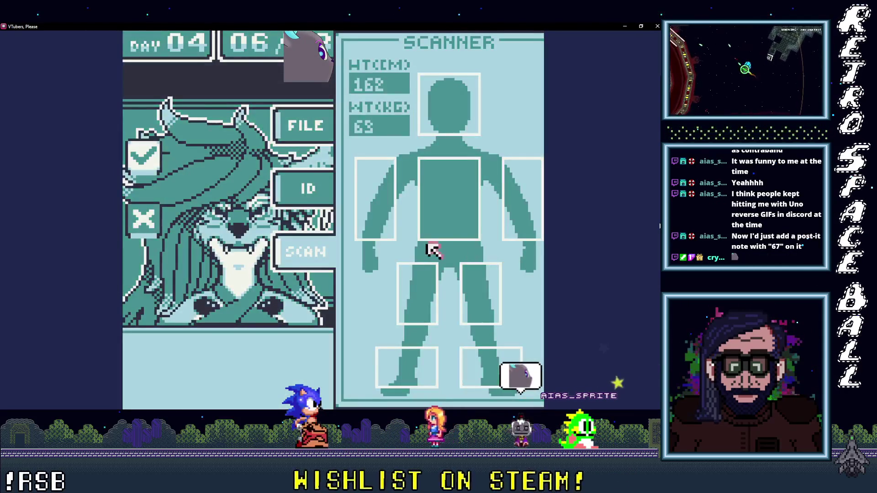
click(285, 251)
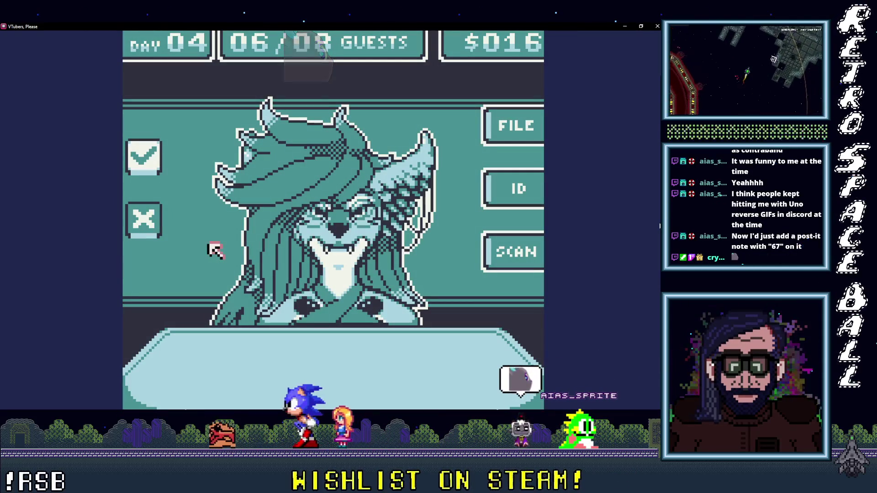
click(143, 156)
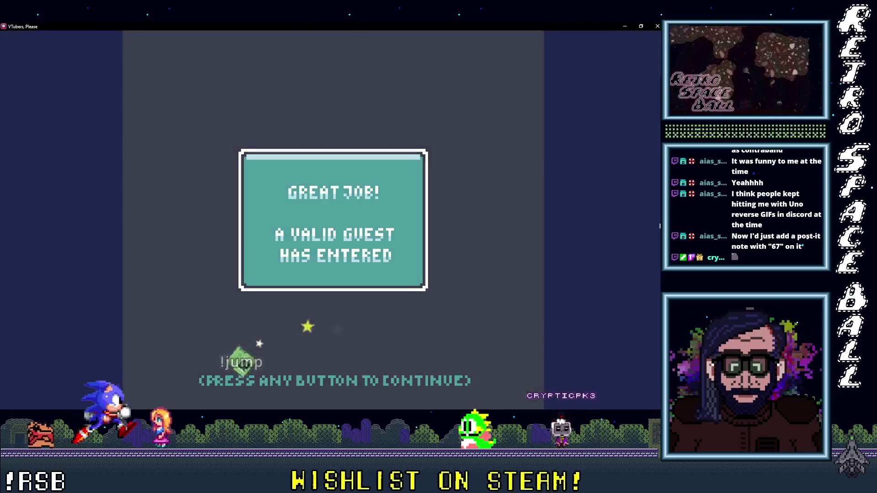
click(320, 207)
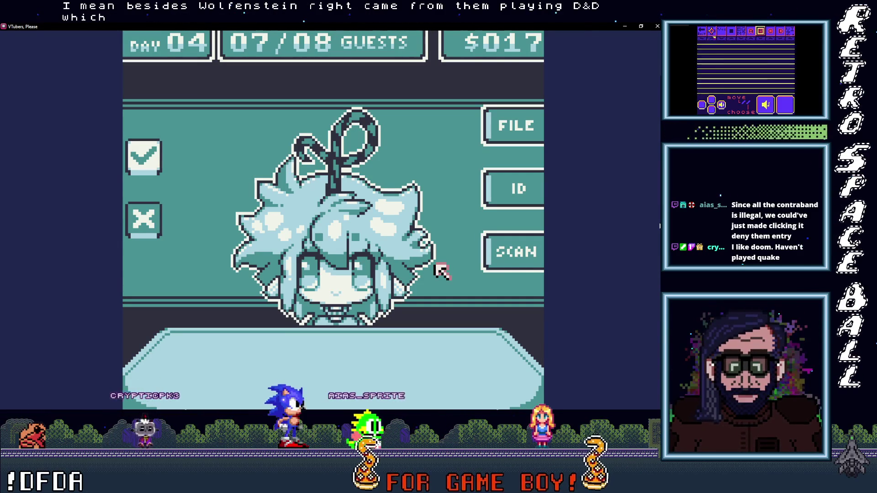
click(528, 250)
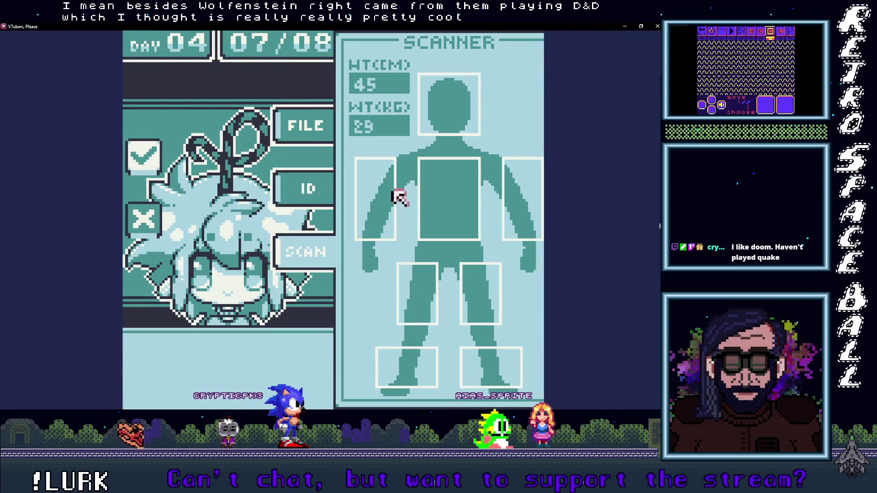
click(306, 187)
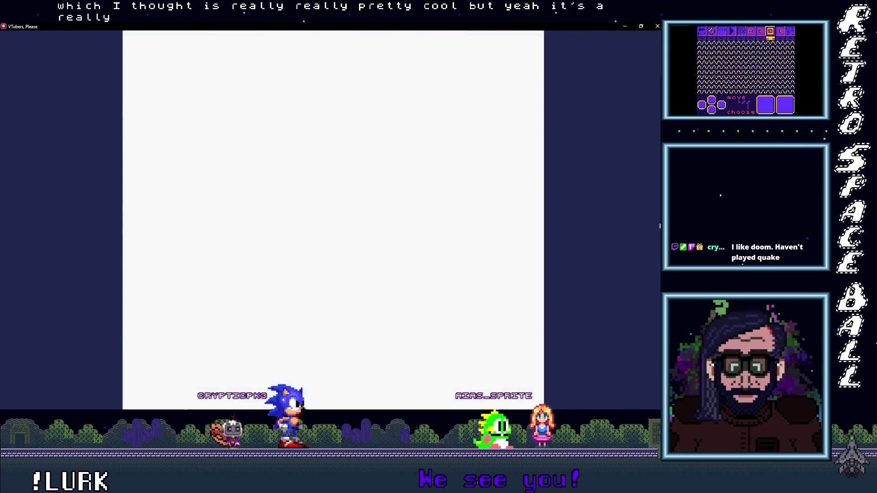
click(305, 129)
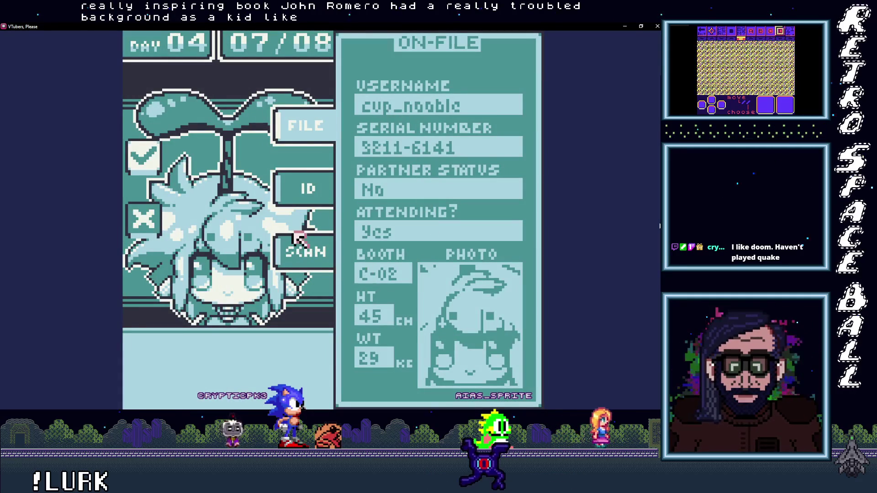
click(316, 250)
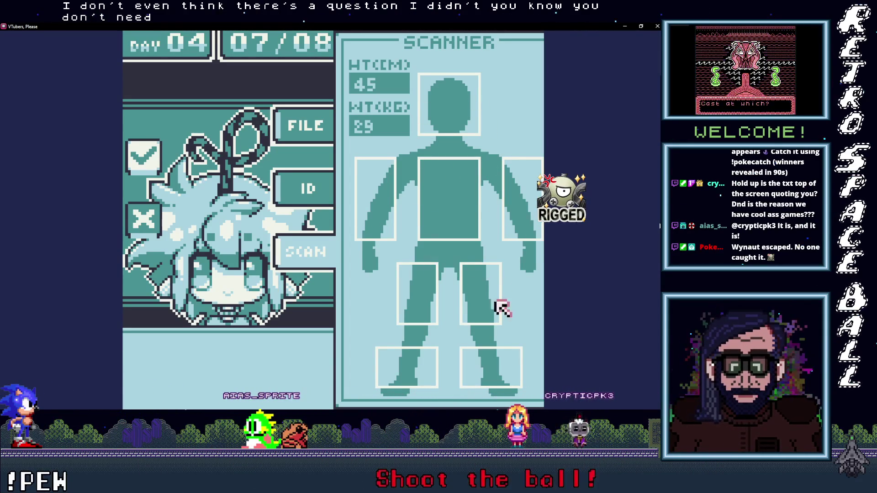
Review guest 07's ID card, on-file record and body scan, then close the scan panel.
click(304, 190)
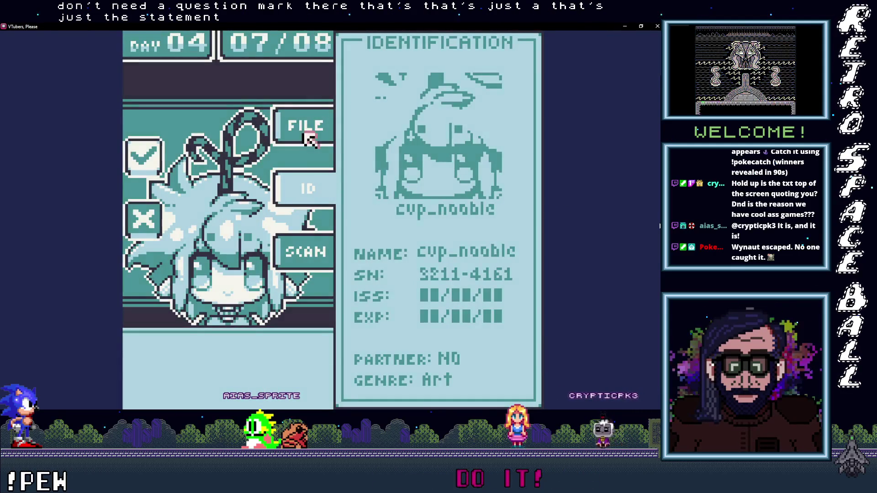
click(307, 137)
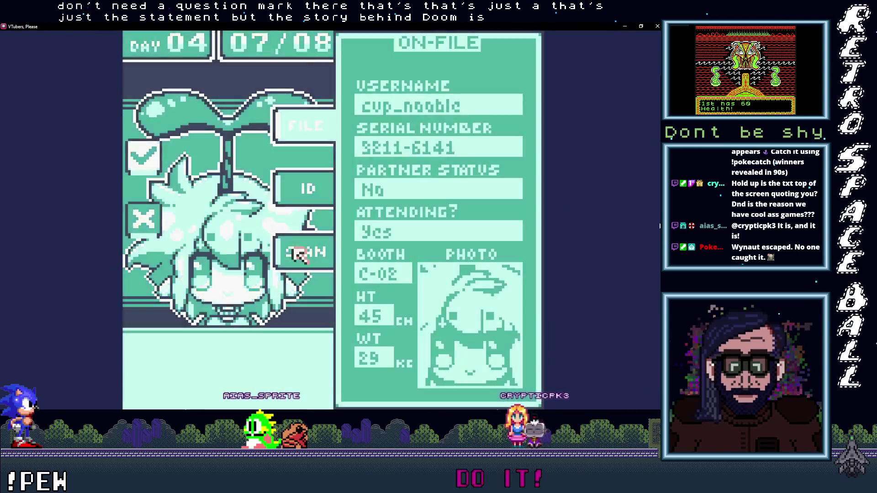
click(297, 252)
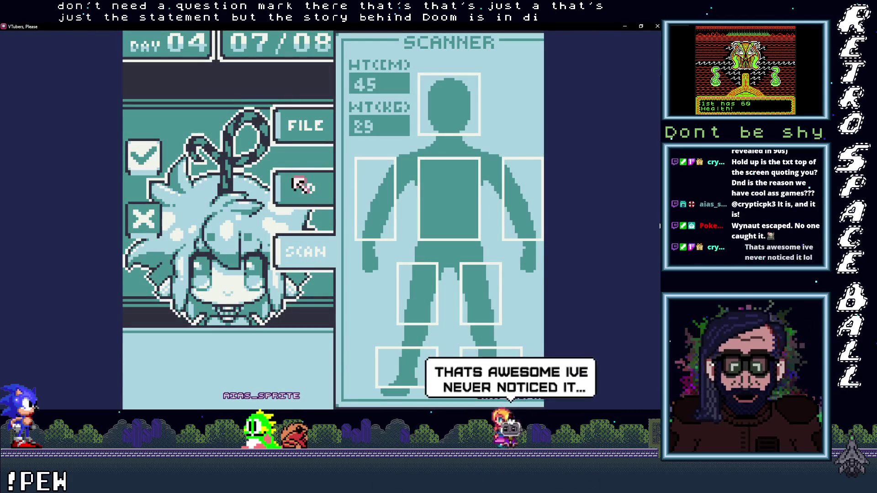
click(299, 251)
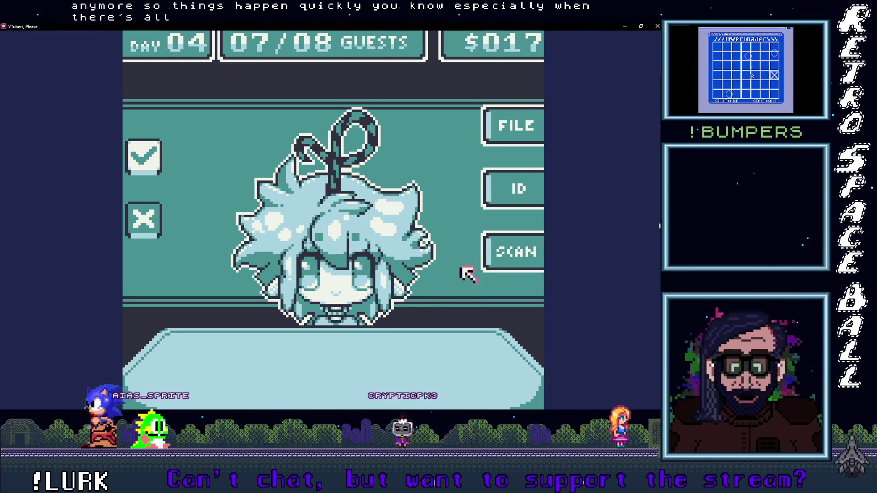
Check the seventh guest's height and weight scan, ID card and on-file record.
click(518, 248)
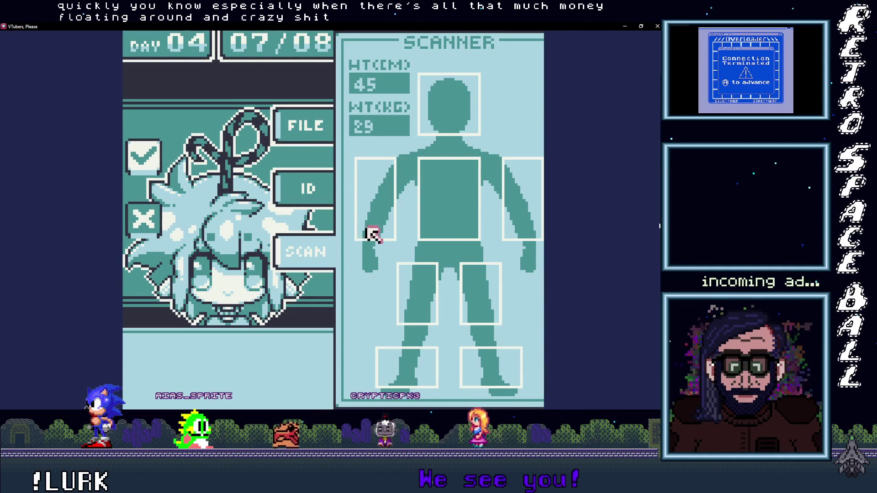
click(309, 190)
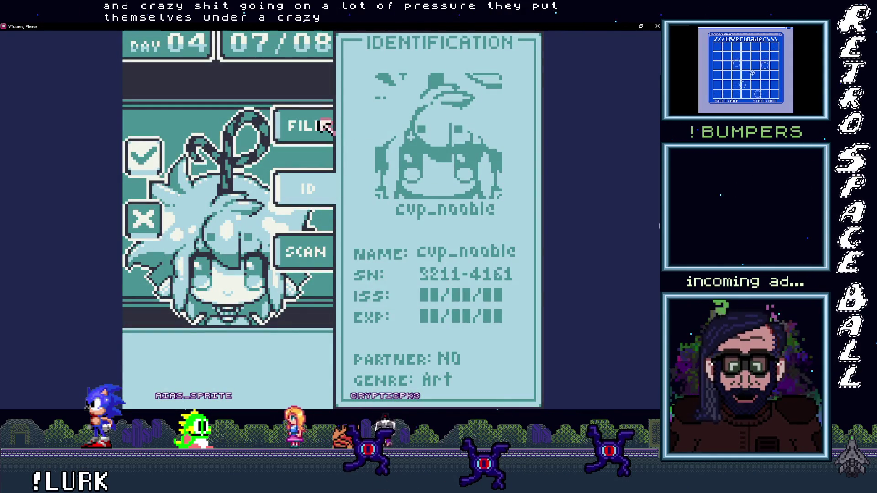
click(322, 122)
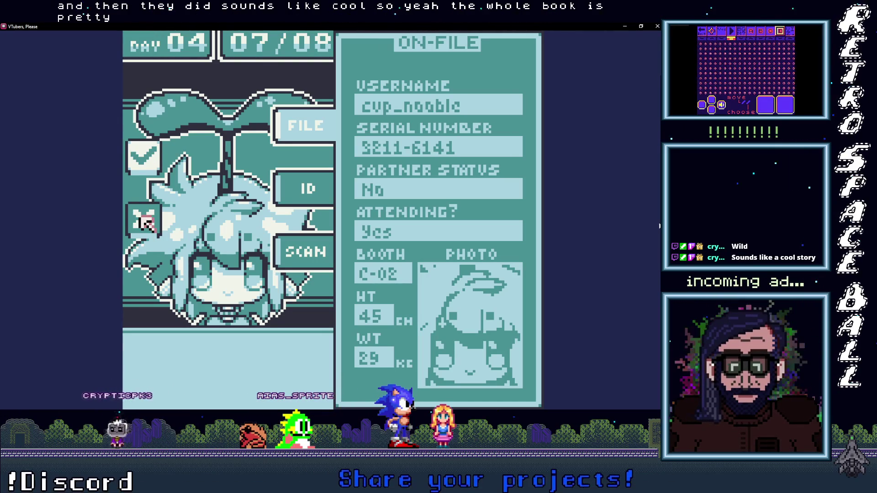
Deny the previous impostor, call in the next guest, mawnstar, and scan their body.
key(x)
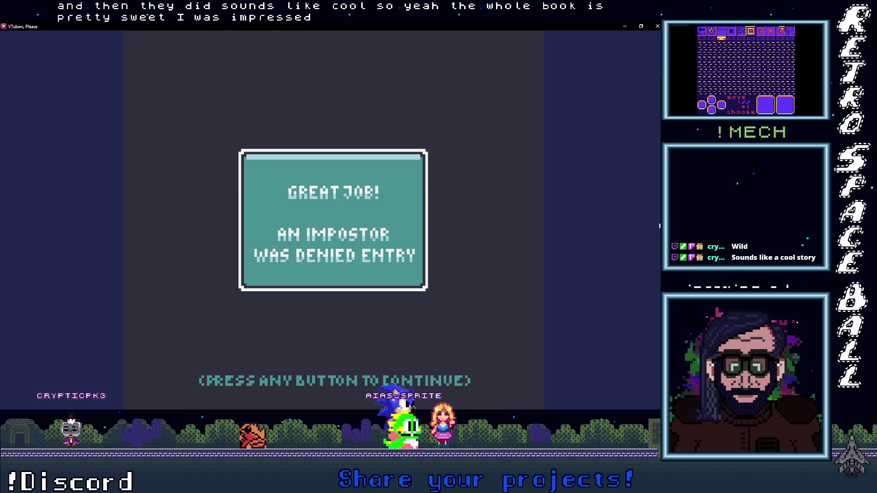
key(x)
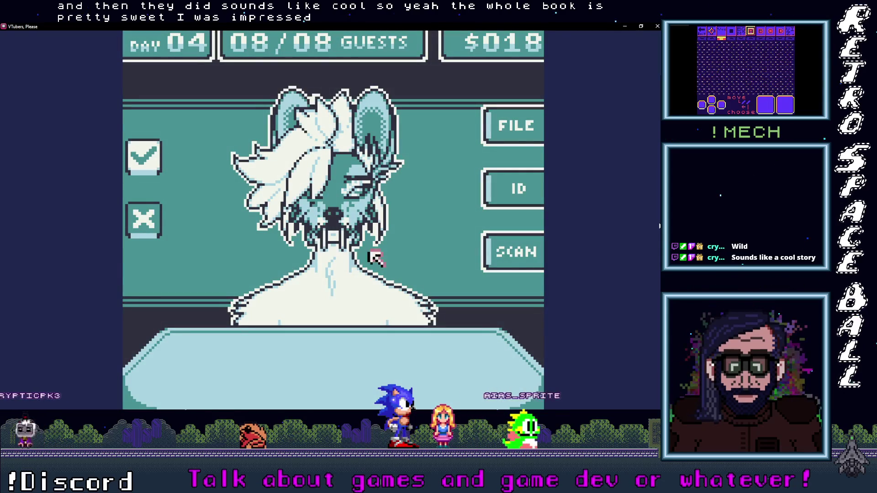
click(520, 256)
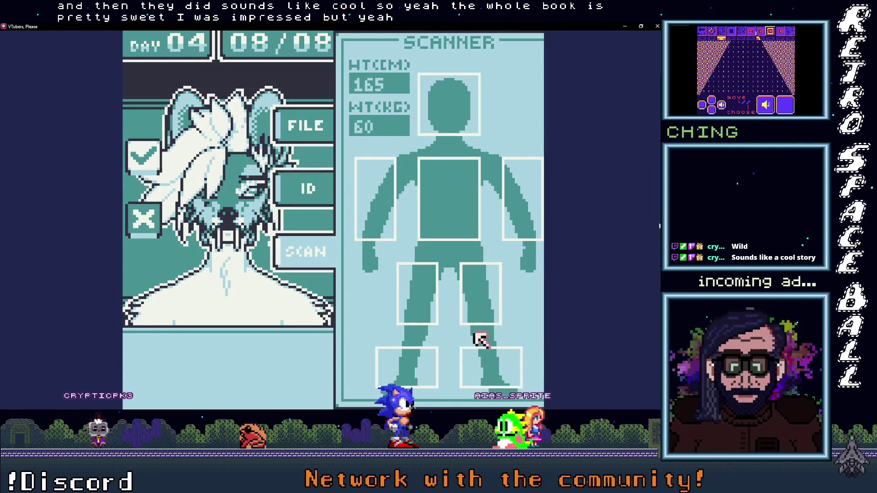
Compare mawnstar's ID card with the on-file record and deny them as an impostor.
click(295, 182)
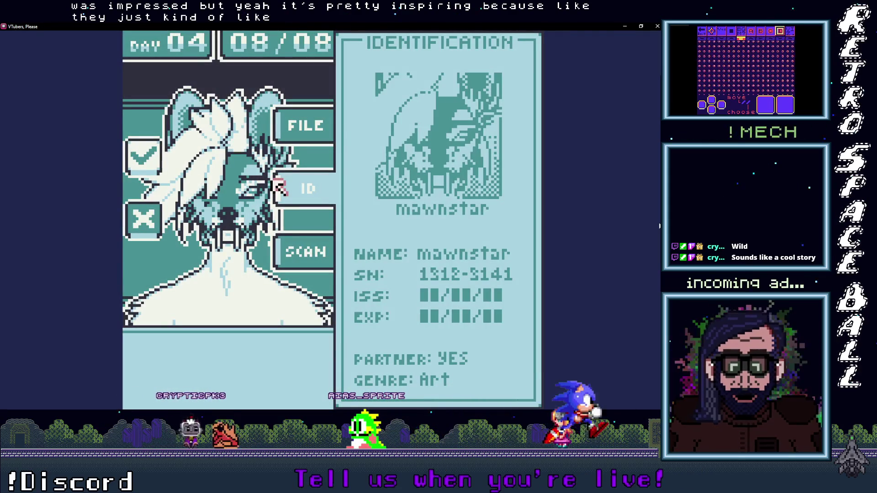
click(315, 126)
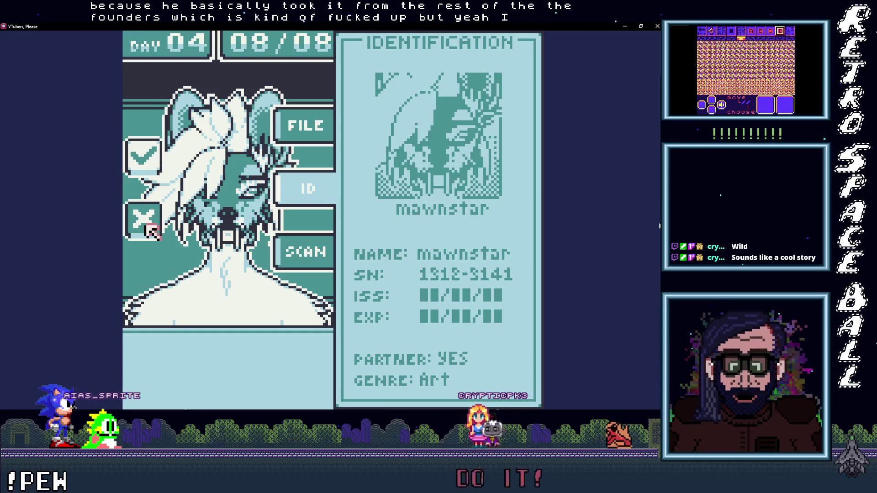
click(145, 221)
Continue past the impostor message and Day 04 summary, begin Day 05, and view Clown_Silk's ID card.
key(Return)
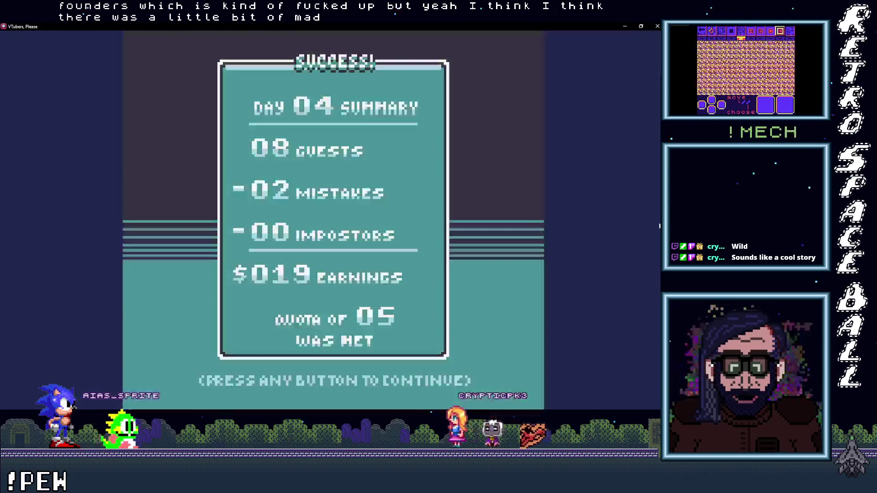
key(Return)
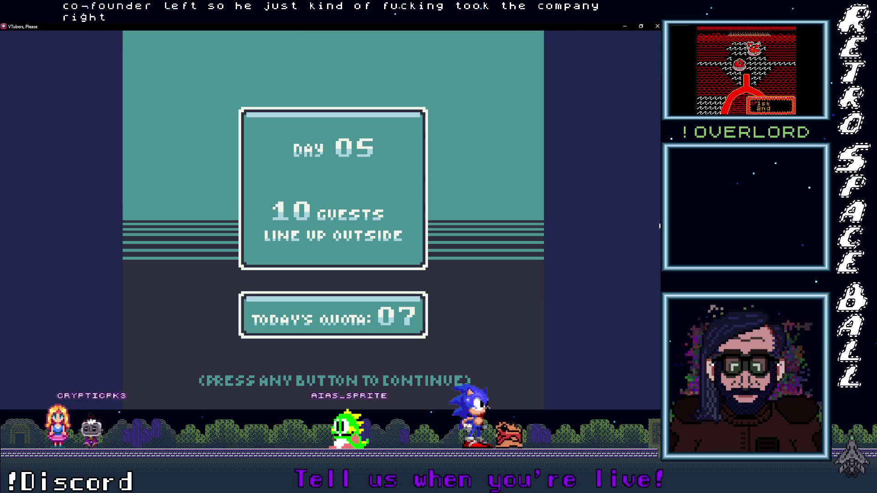
click(521, 165)
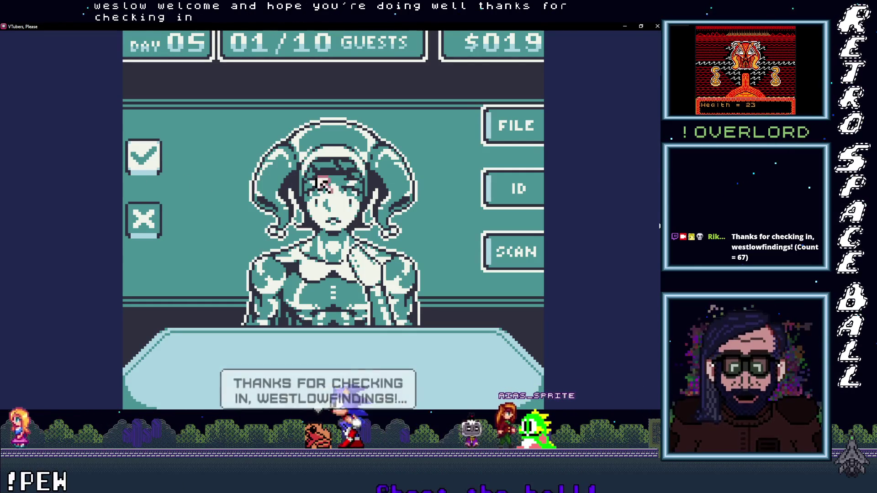
click(493, 183)
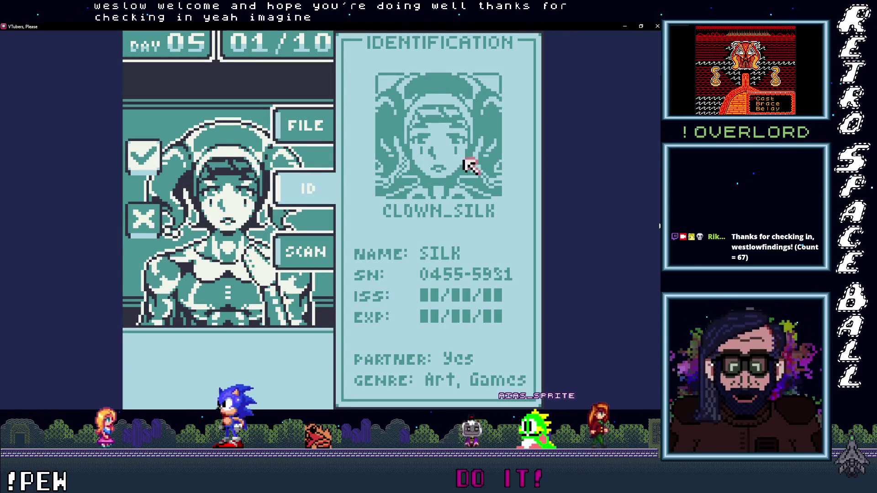
Check clown_silk's on-file record and body scan, ending on the record: booth B-02, 188 cm, 82 kg.
click(319, 119)
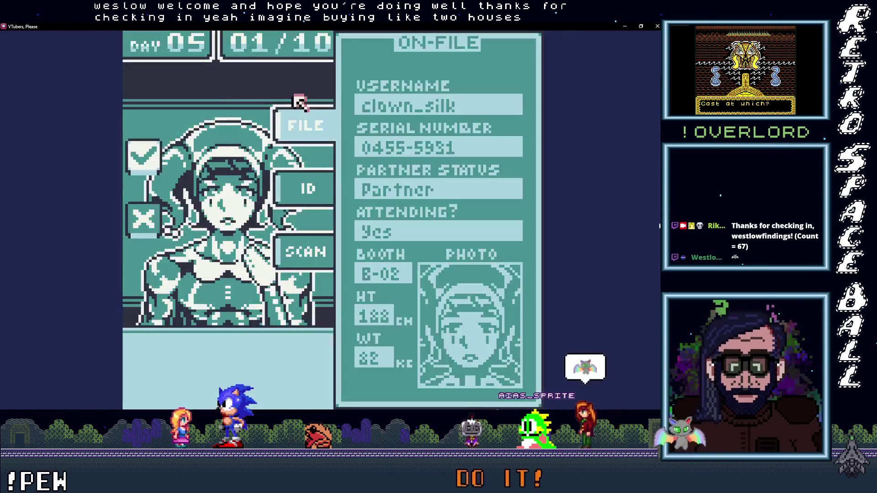
click(297, 250)
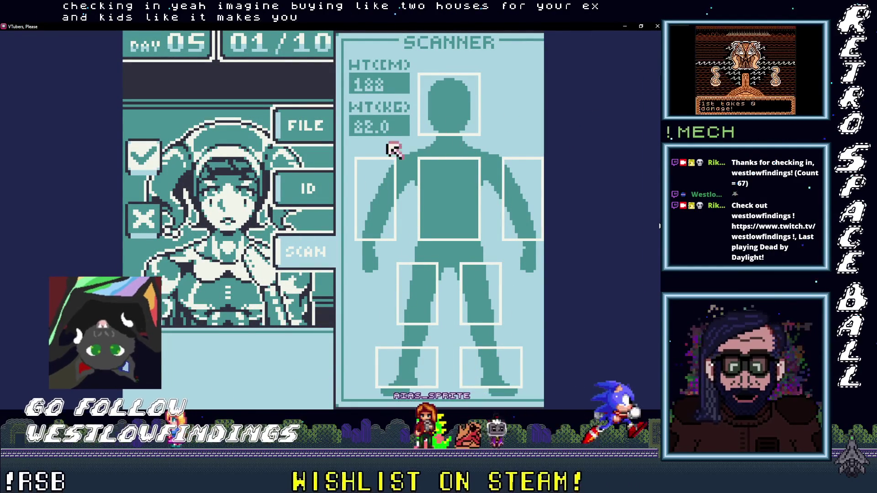
click(280, 111)
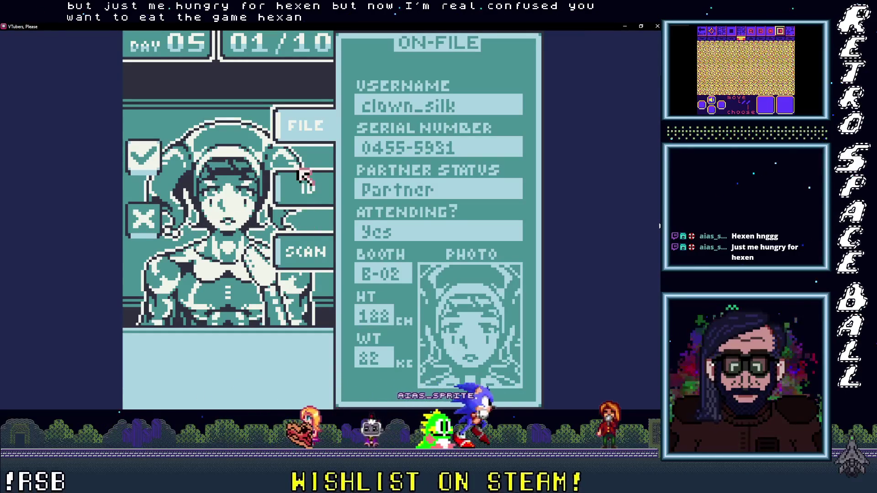
Switch back to the ID card listing name SILK, Partner Yes, genre Art, Games.
click(304, 188)
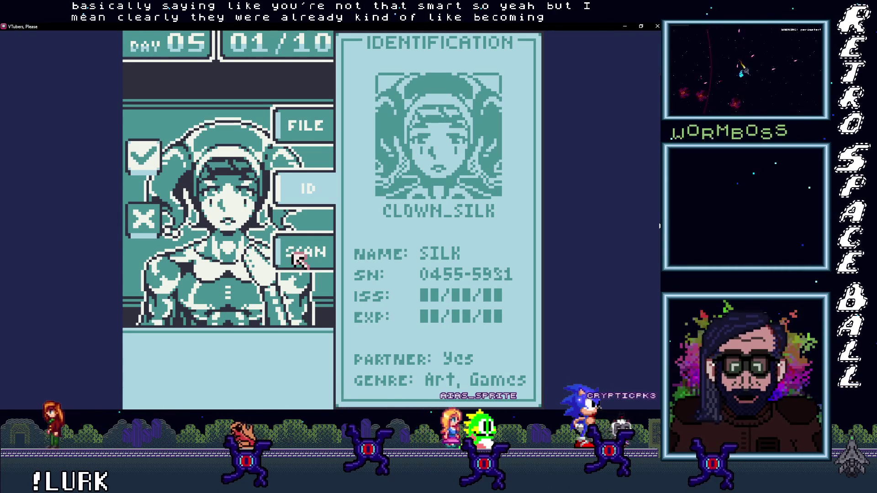
Check the guest's body scan reading 188 cm and 82.0 kg, then deny them entry.
click(295, 259)
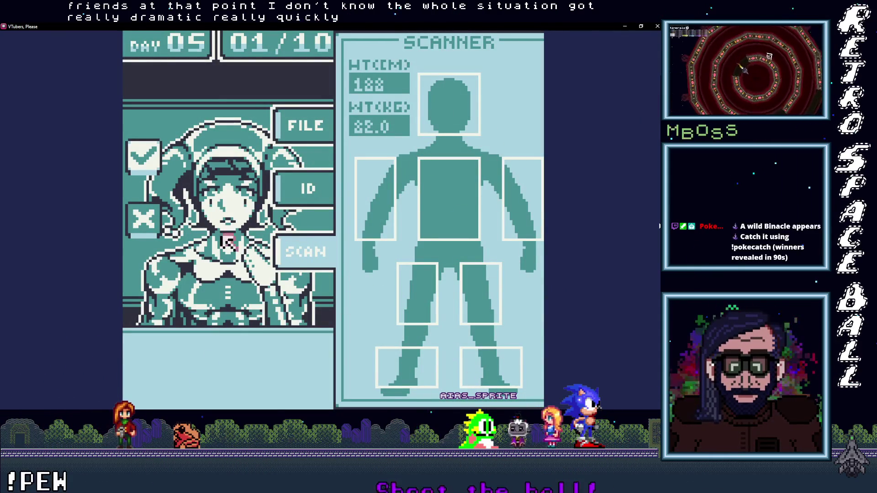
click(146, 220)
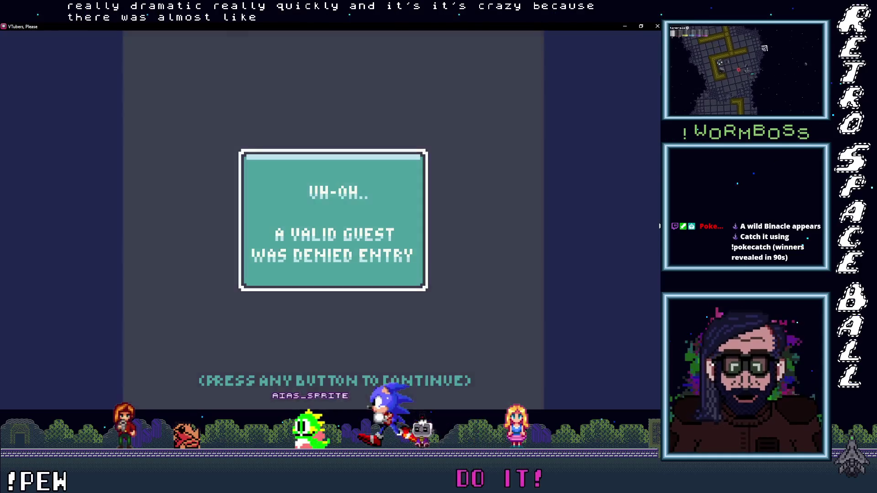
Dismiss the valid-guest-denied result and check guest 02/10's scan, on-file record and ID card.
click(145, 221)
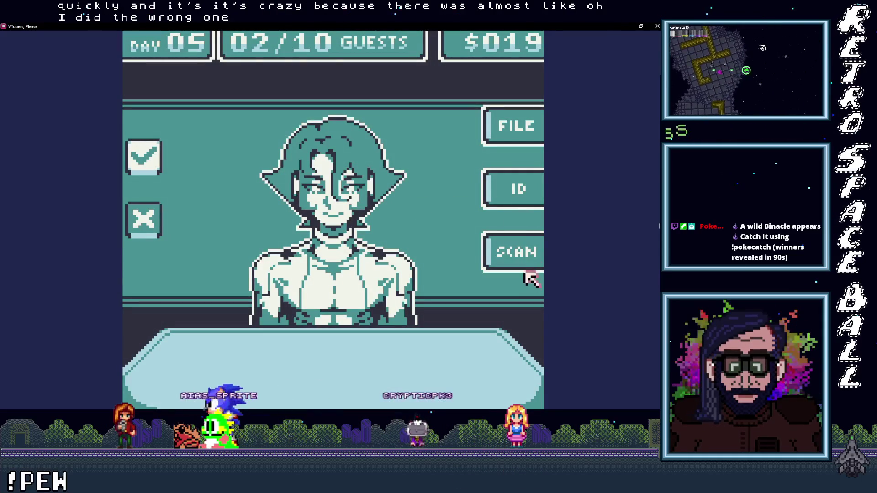
click(529, 256)
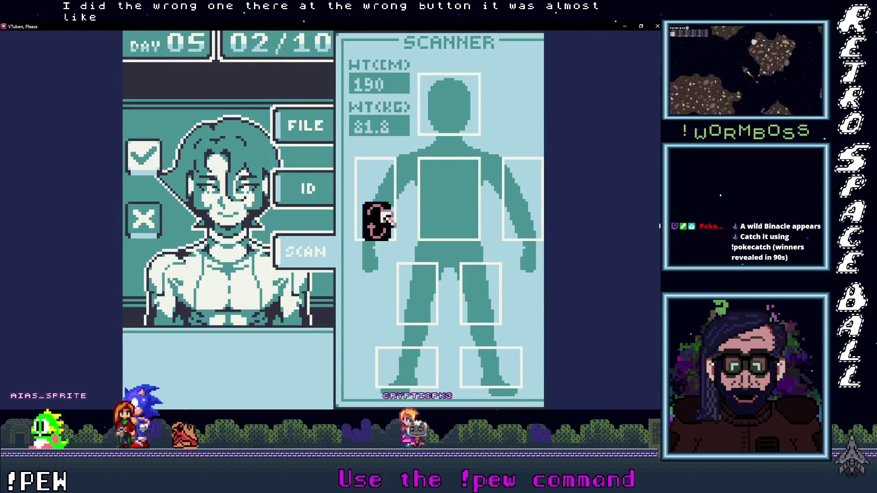
click(298, 134)
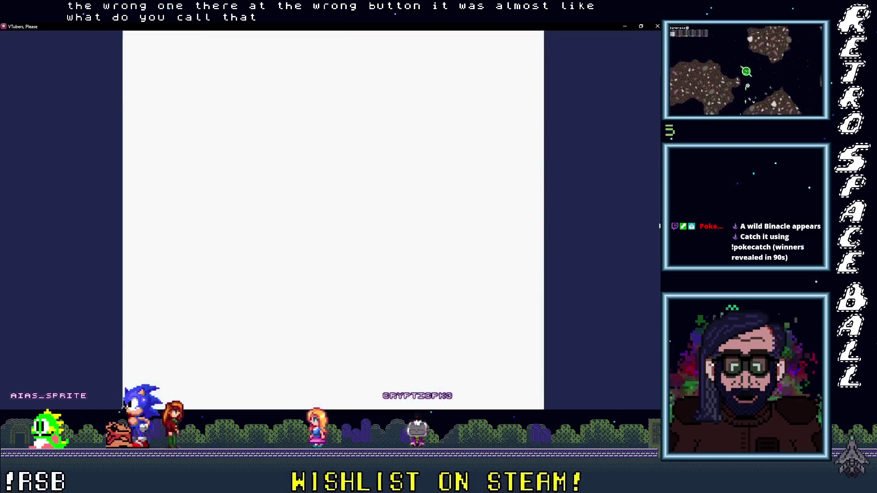
click(299, 202)
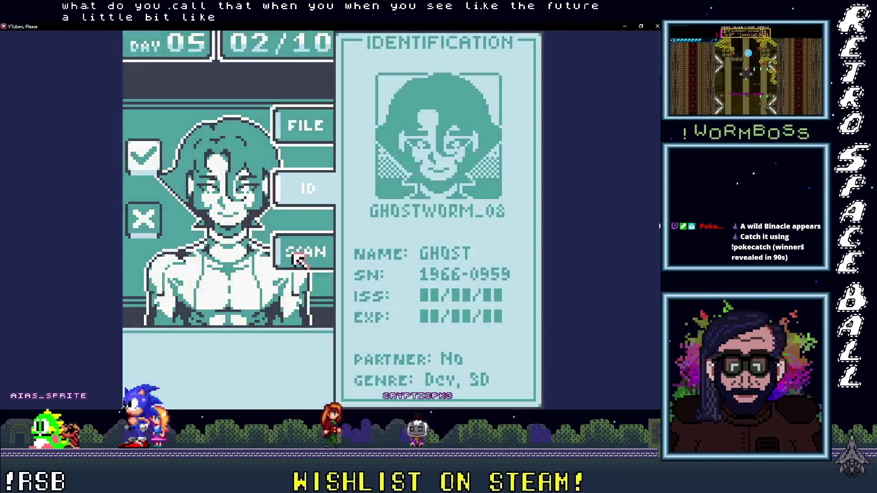
click(299, 252)
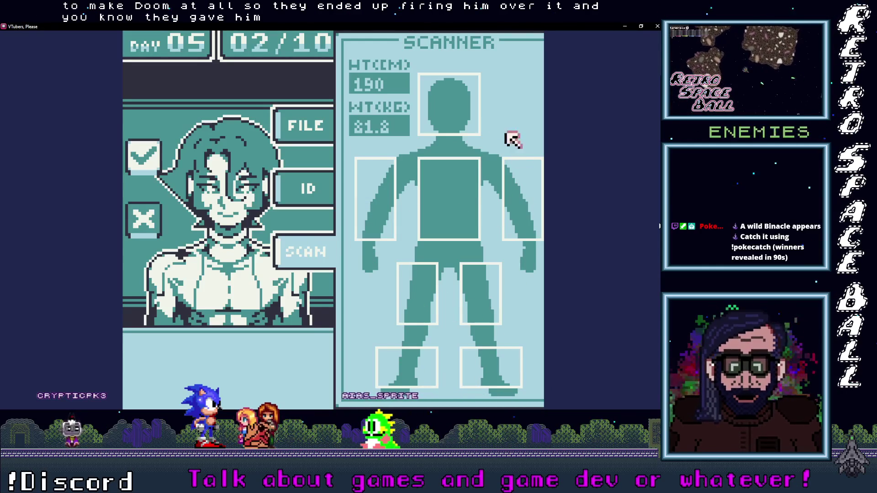
Recheck the second guest's ID and file, deny them as an impostor, and continue.
click(302, 185)
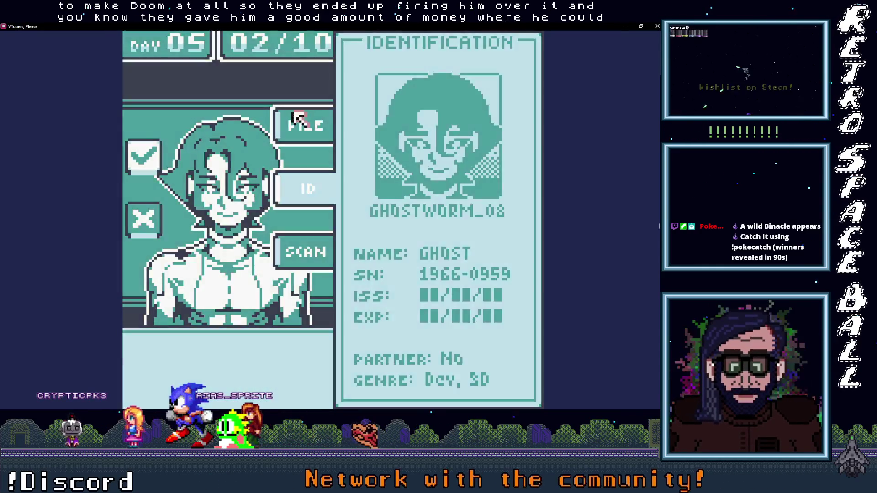
click(295, 117)
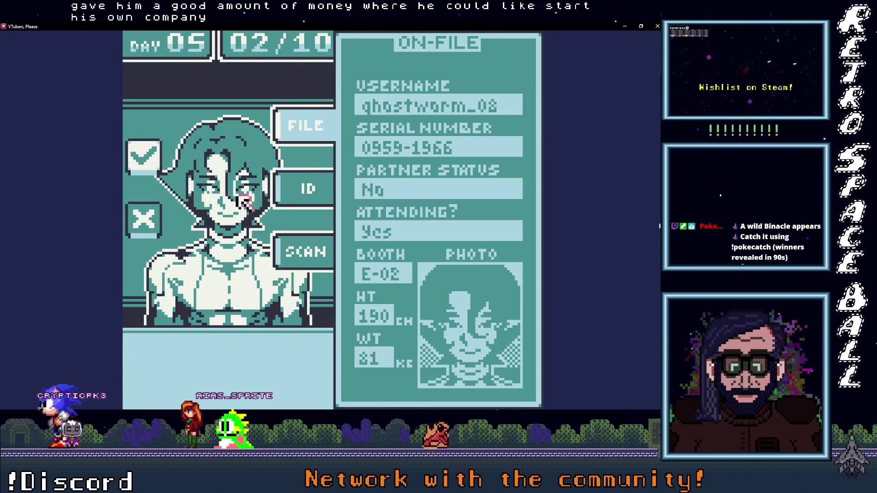
click(147, 211)
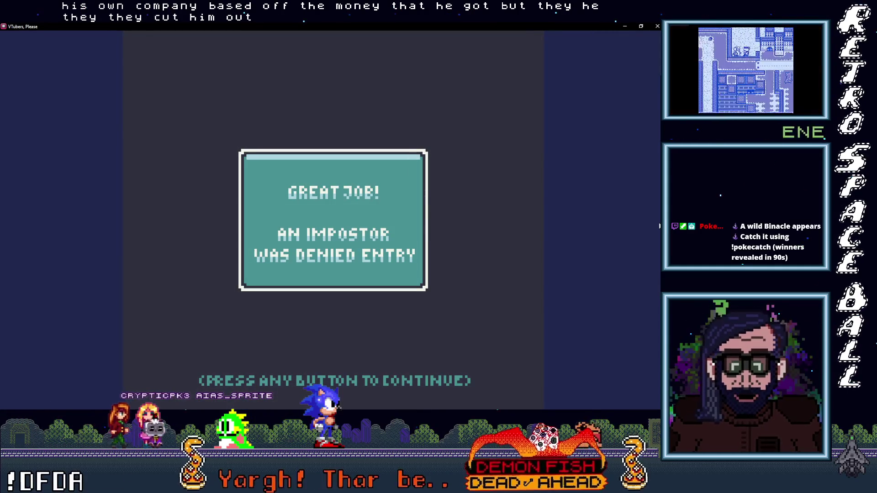
key(space)
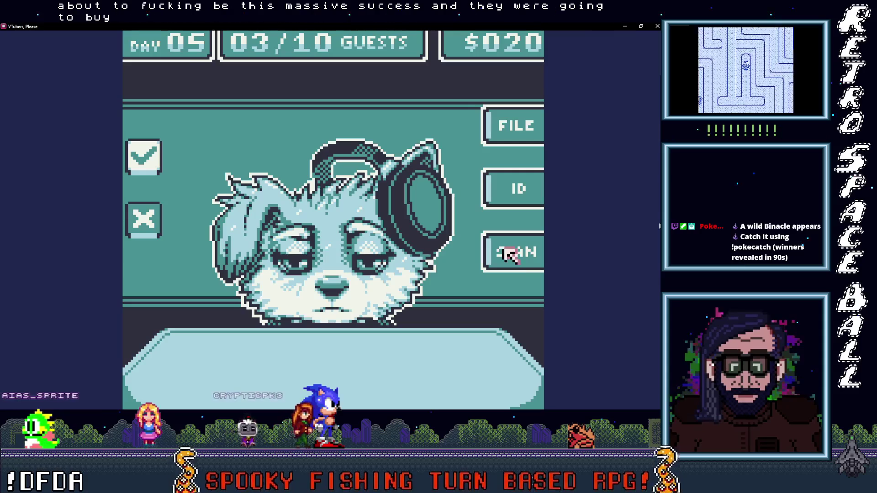
Inspect the third guest's on-file record (60 cm, 16 kg), ID card and body scan.
click(507, 128)
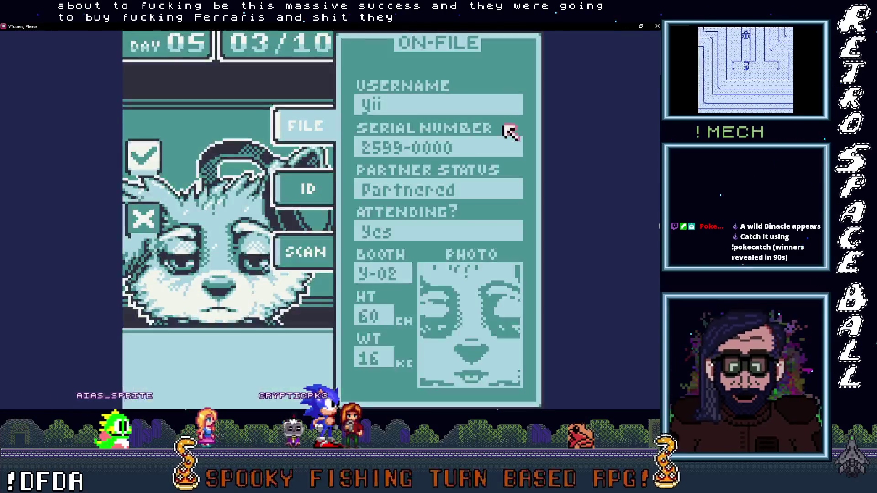
click(300, 187)
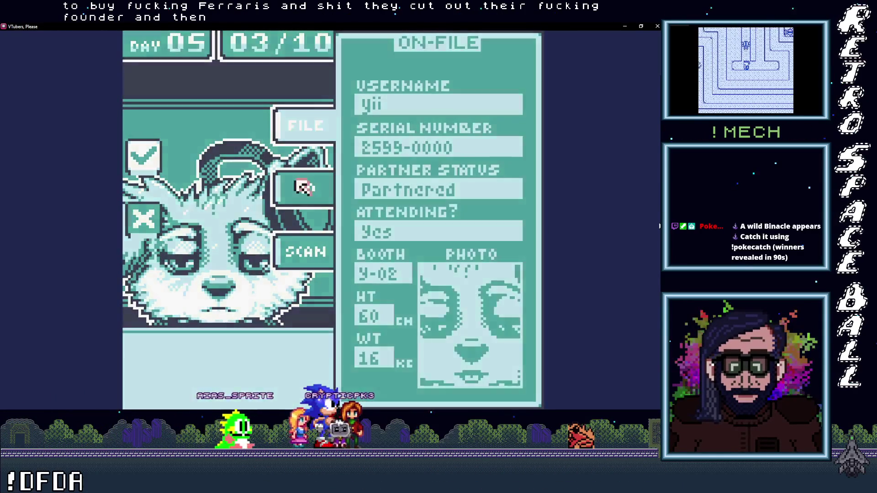
click(302, 244)
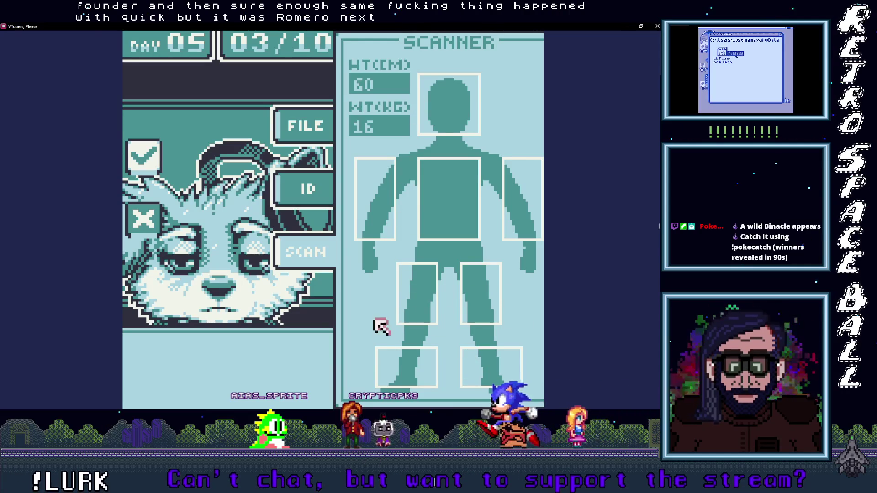
click(299, 260)
Recheck the third guest's ID and file, deny them as an impostor, and bring in guest 04/10.
click(517, 187)
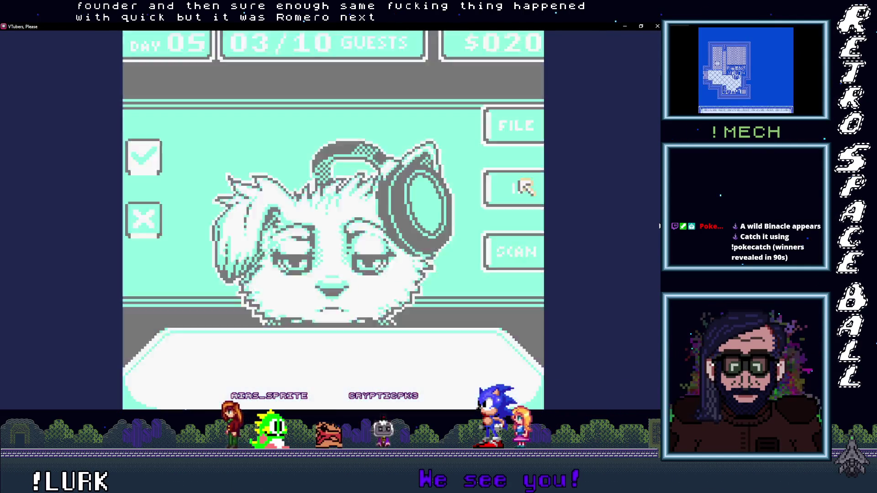
click(328, 186)
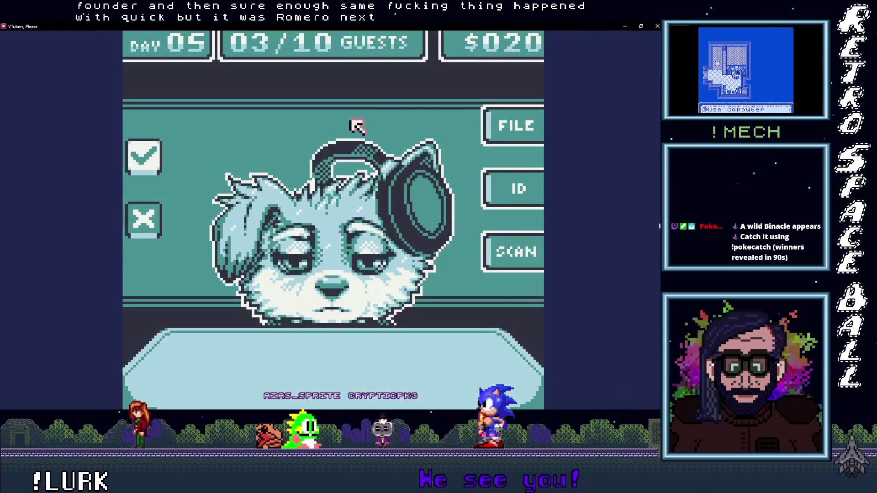
click(506, 125)
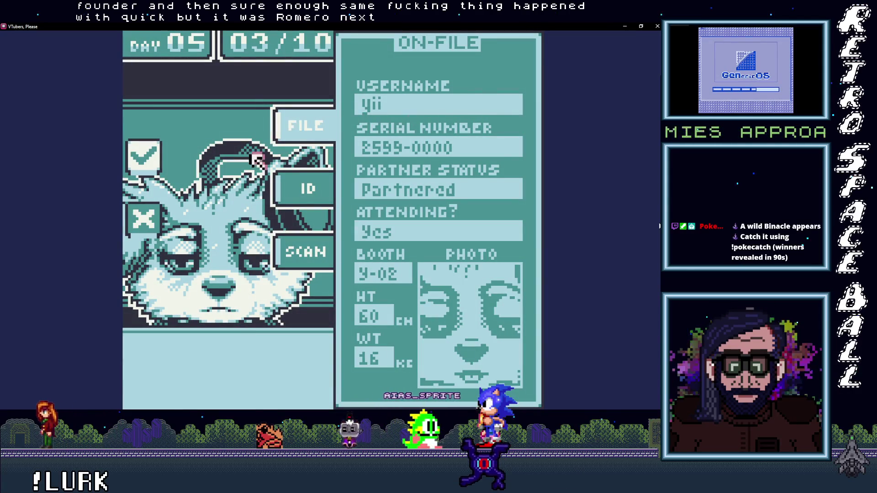
click(142, 215)
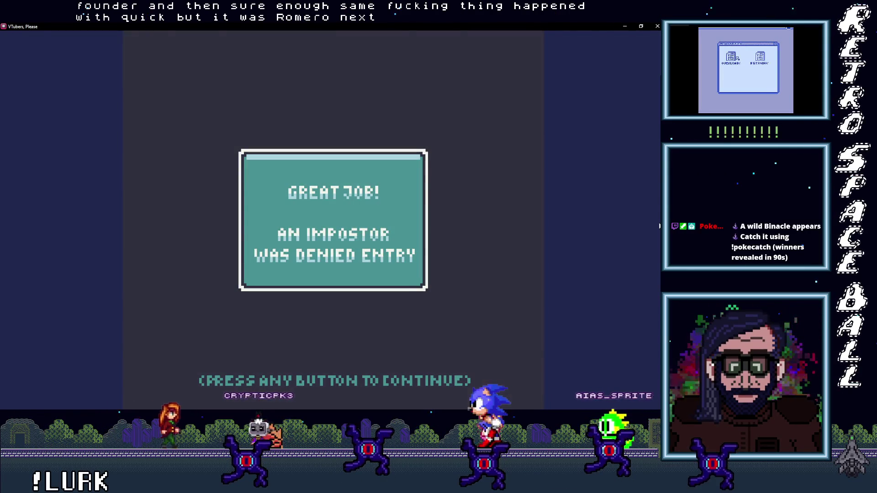
click(435, 208)
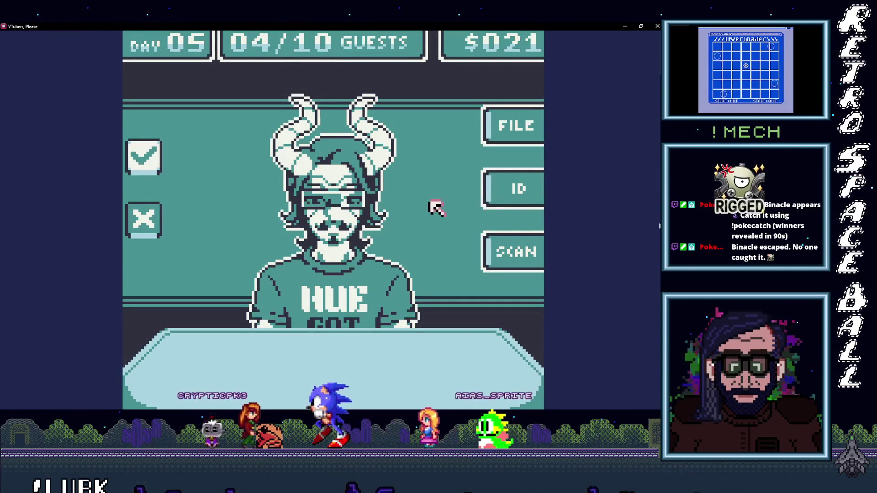
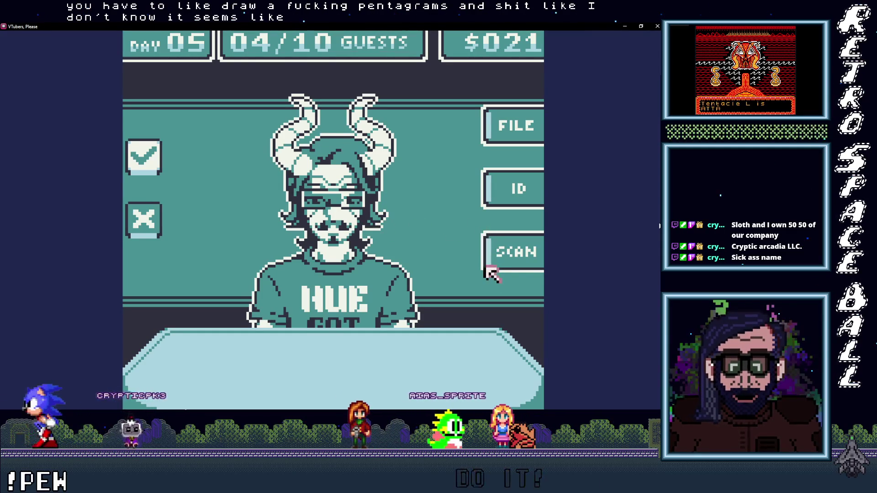
Scan the horned guest, deny her entry, and continue.
click(506, 252)
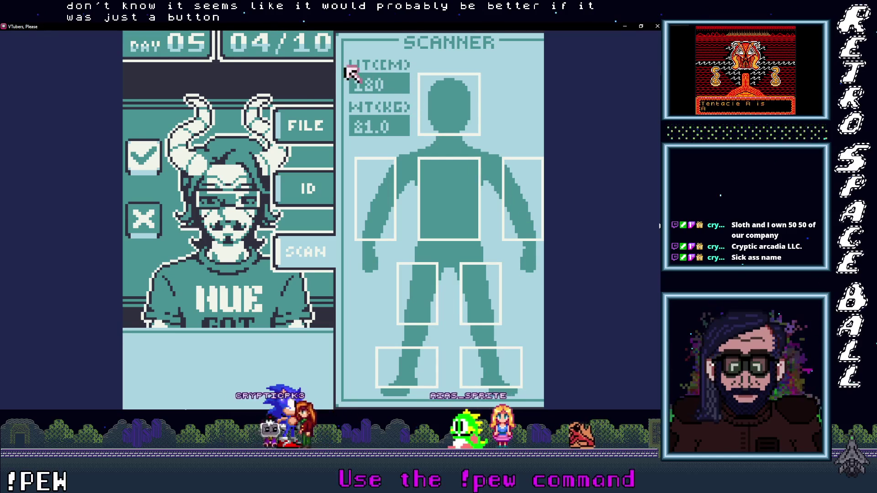
click(154, 214)
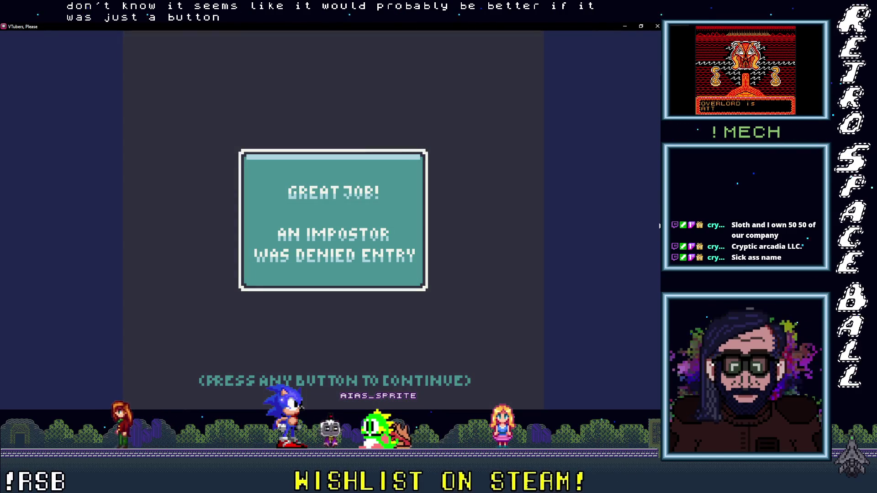
click(386, 265)
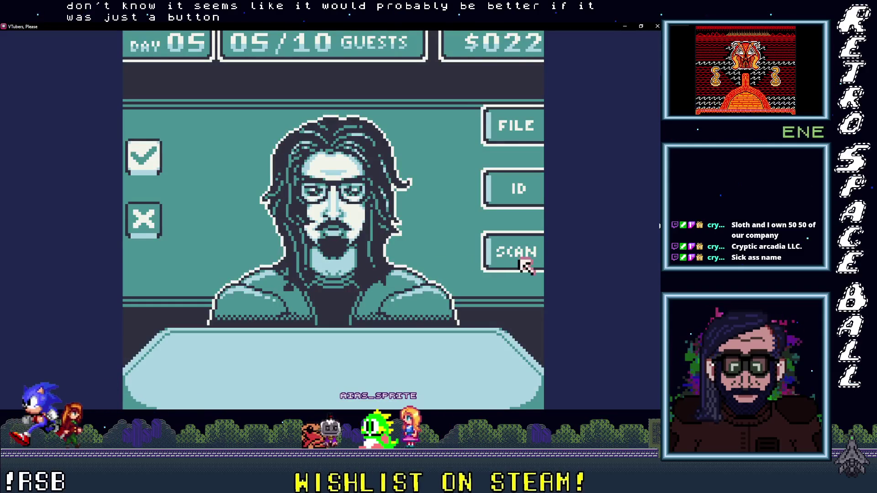
Check the bearded guest's scan, ID and on-file record, deny him as an impostor, and call the next guest.
click(521, 258)
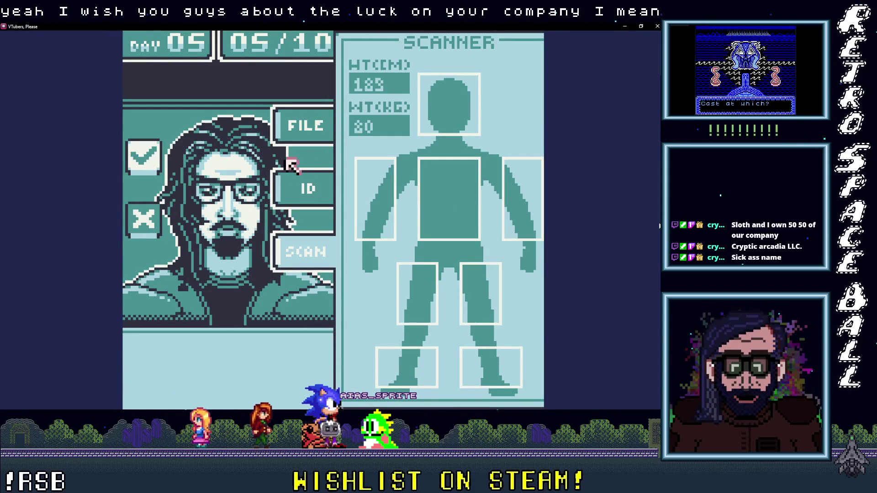
click(306, 183)
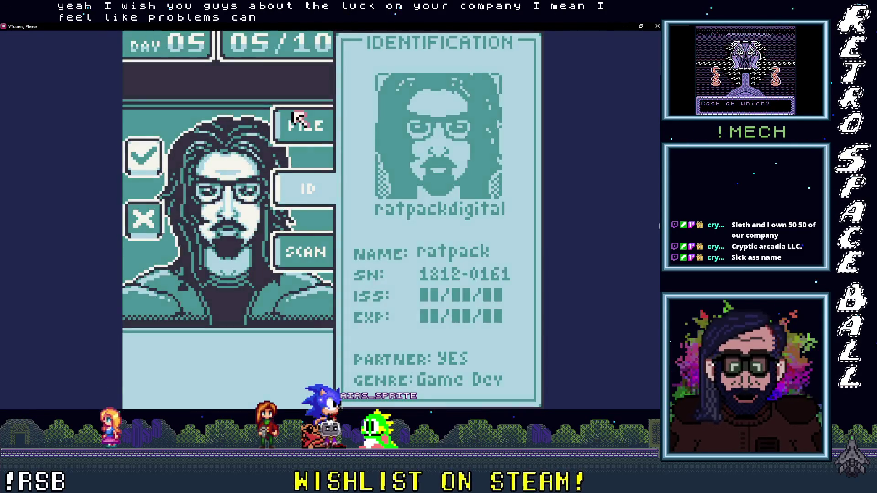
click(299, 121)
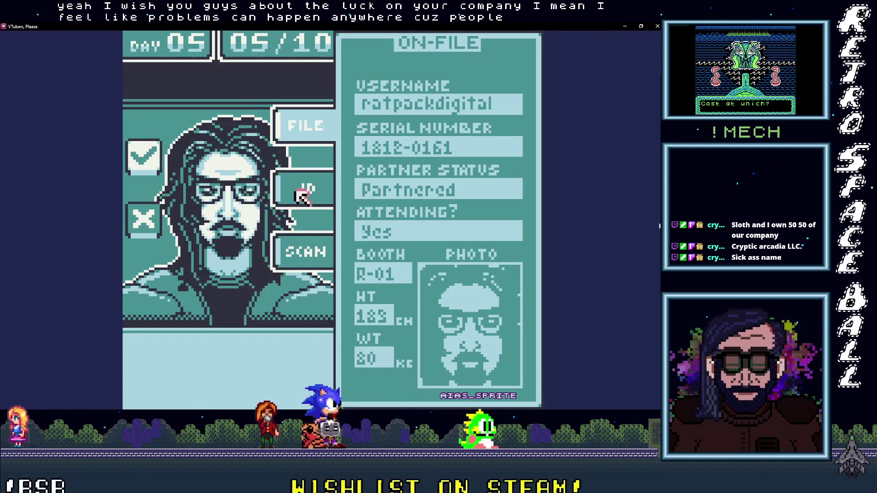
click(301, 194)
click(295, 257)
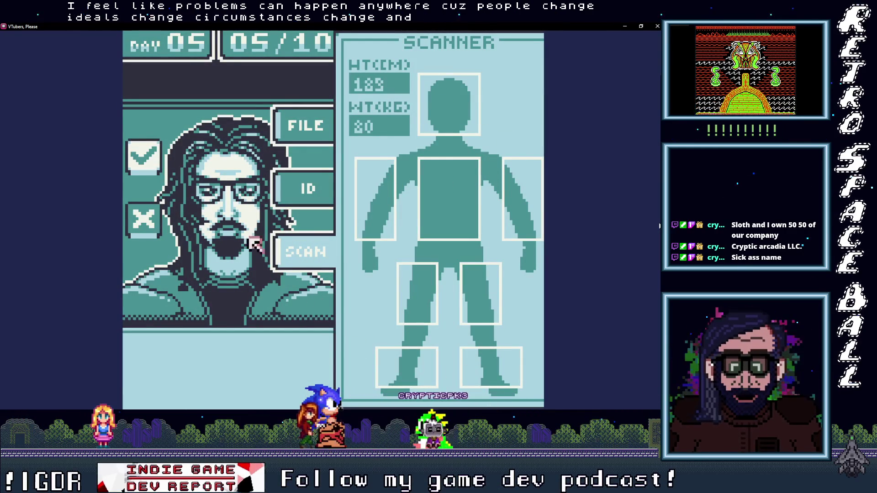
click(153, 221)
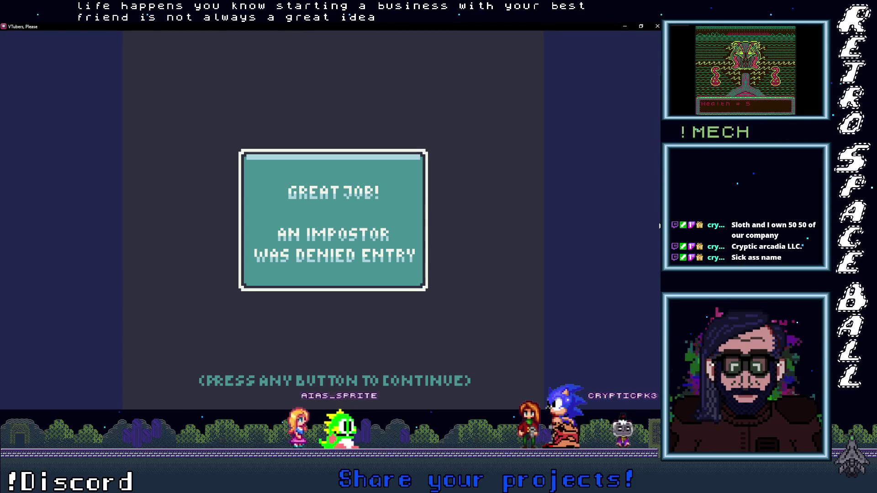
click(416, 213)
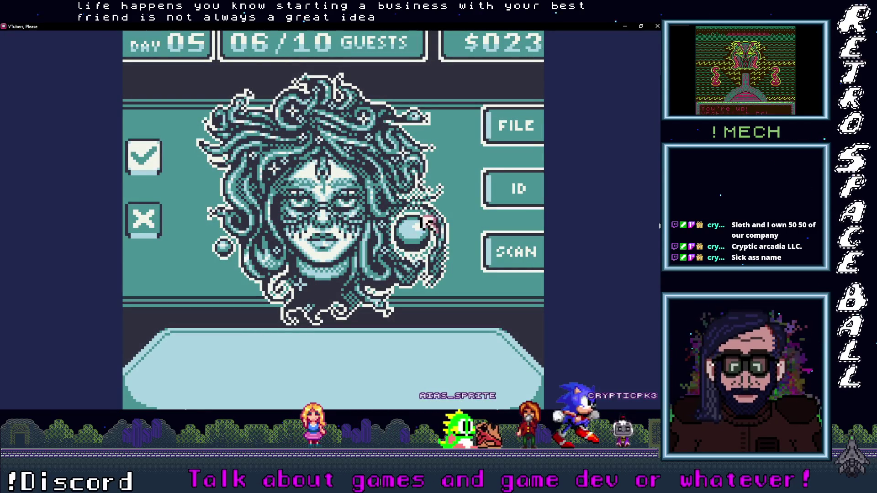
Open the Medusa-style guest's body scan, ID card and on-file record showing booth C-01.
click(538, 256)
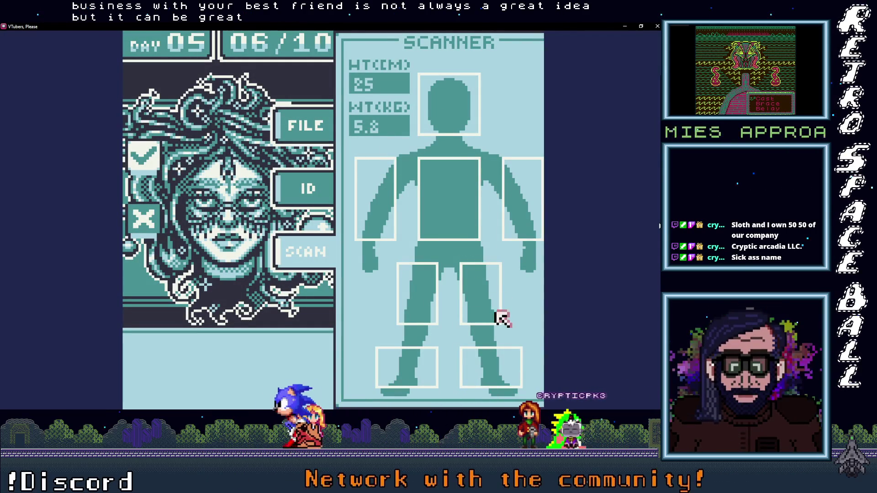
click(305, 188)
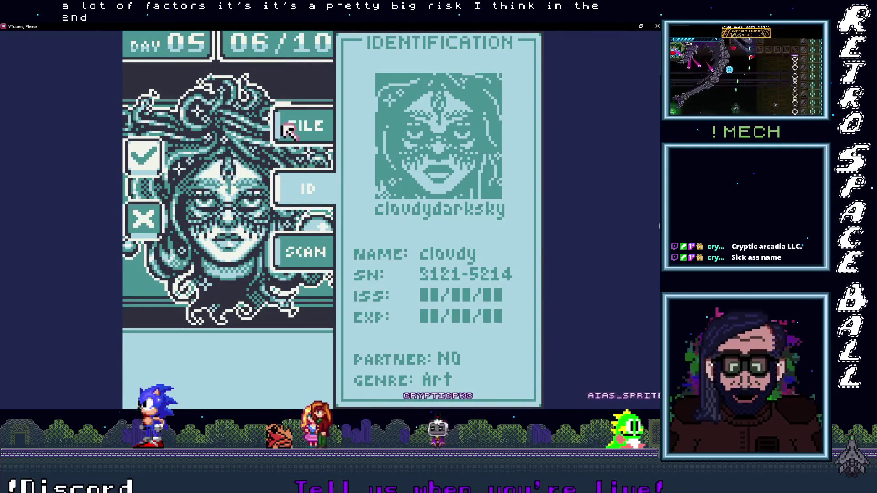
click(320, 128)
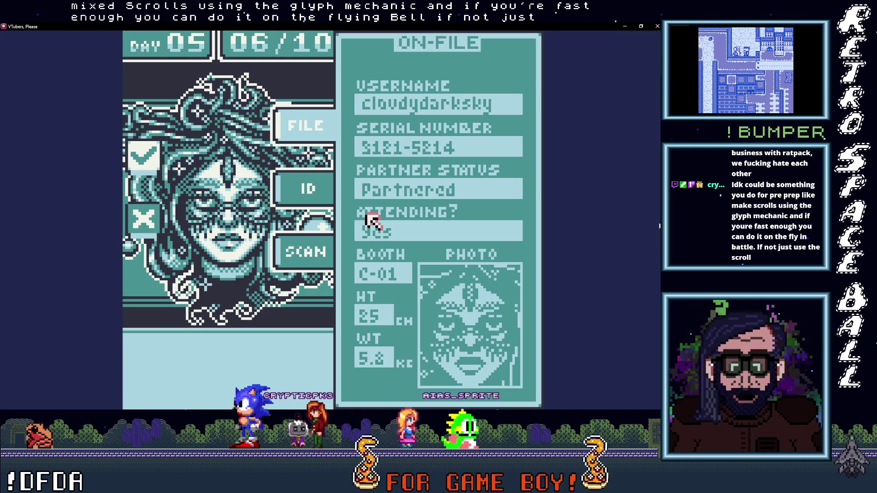
Recheck the sixth guest's scan, file and ID, deny her as an impostor, and call the seventh guest.
click(299, 249)
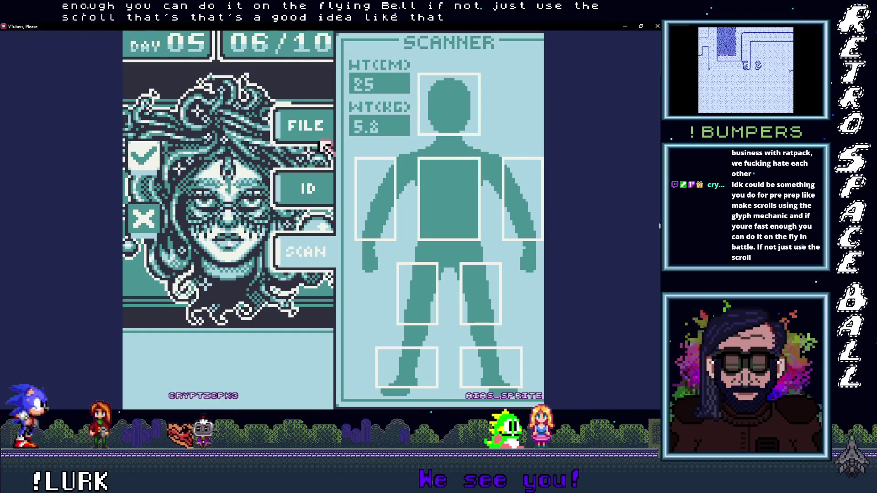
click(301, 137)
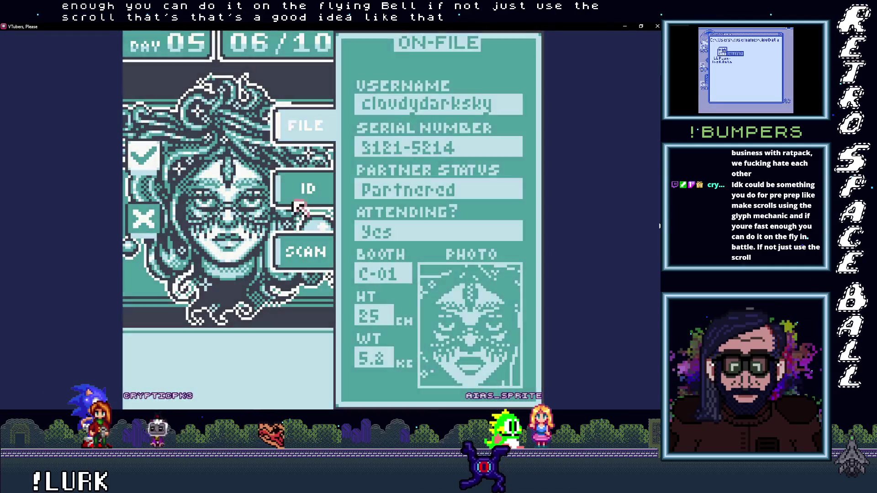
click(305, 187)
click(296, 260)
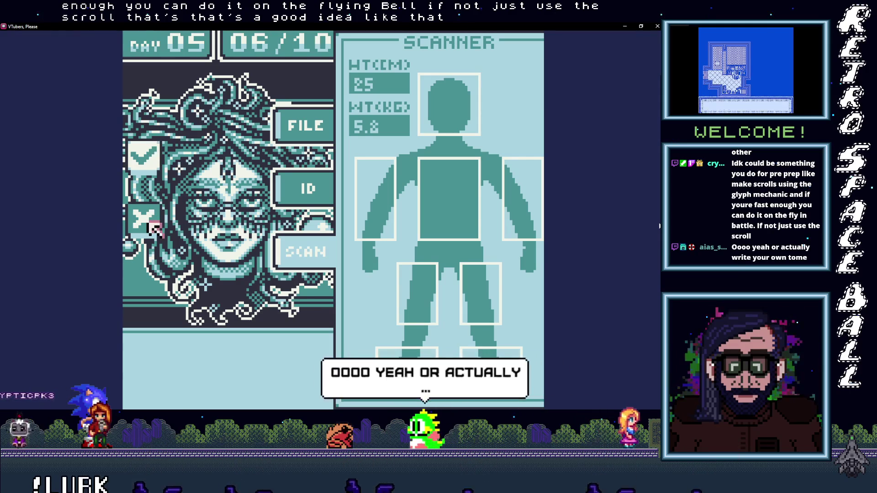
click(152, 226)
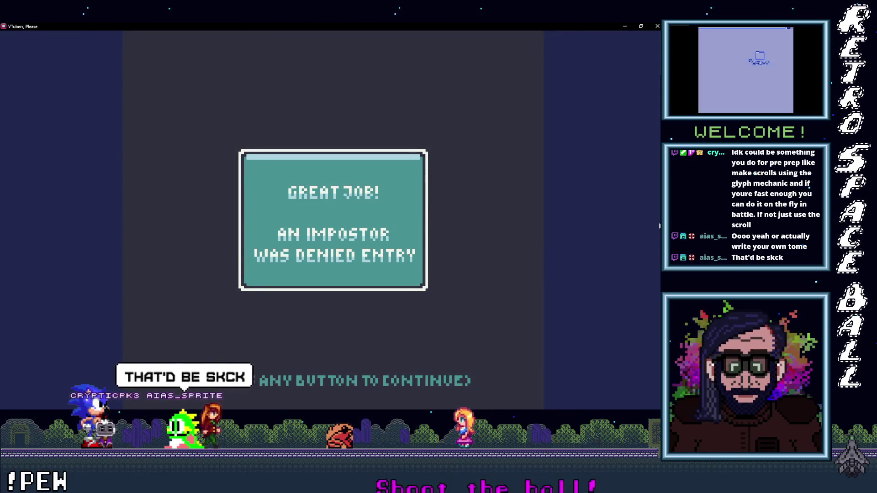
click(316, 203)
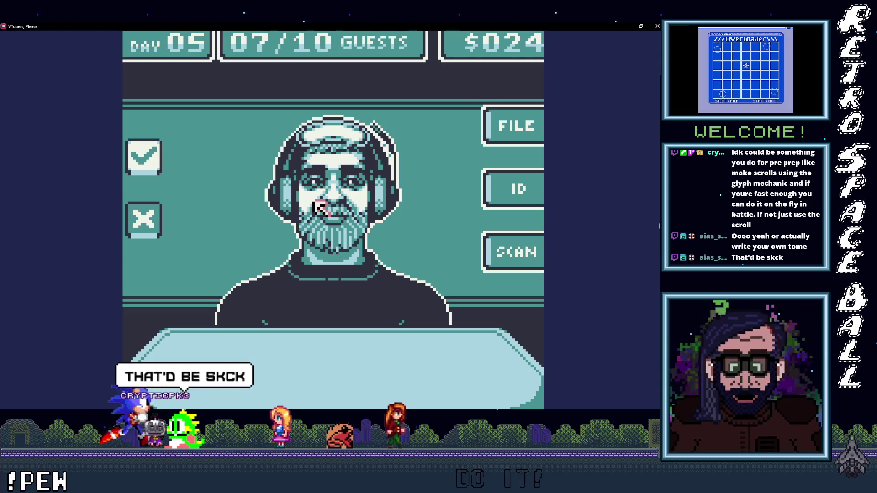
Review the seventh guest's scan, ID and file twice, approve his entry, and continue.
click(512, 251)
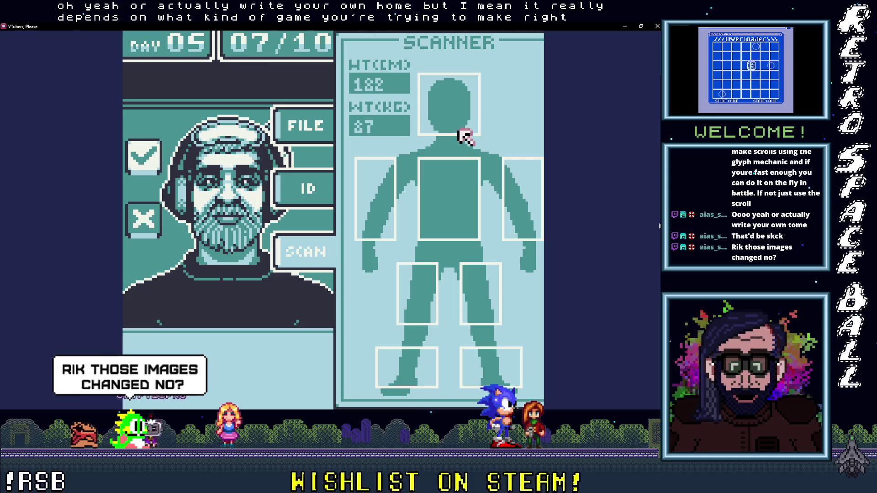
click(290, 191)
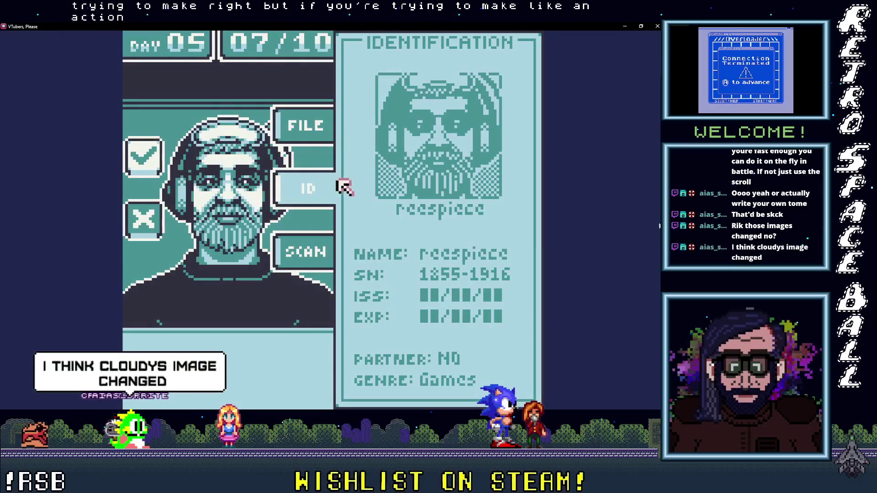
click(305, 130)
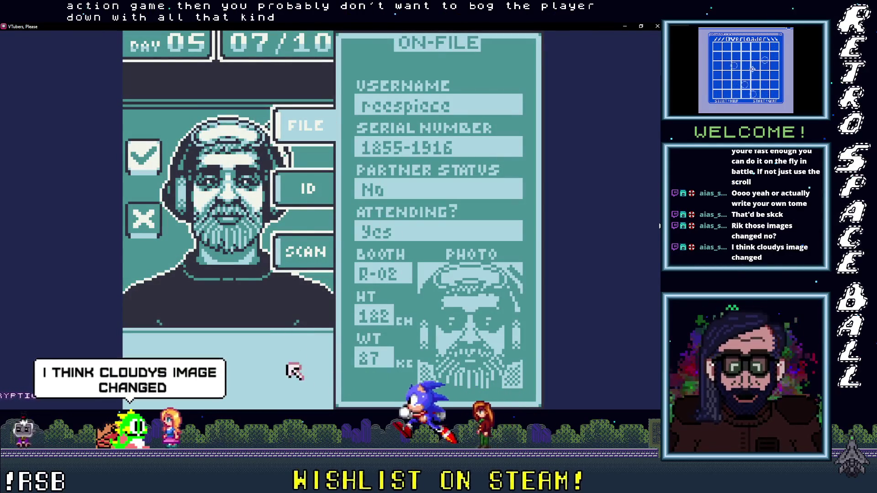
click(280, 238)
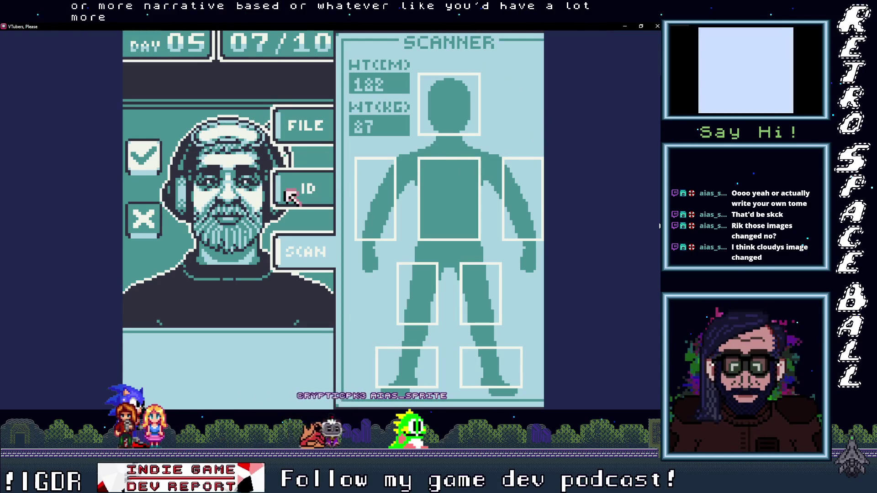
click(301, 187)
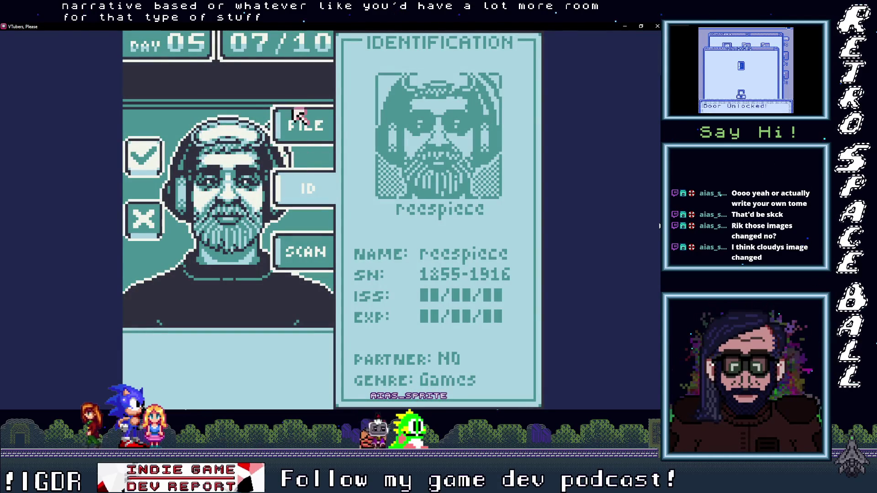
click(299, 123)
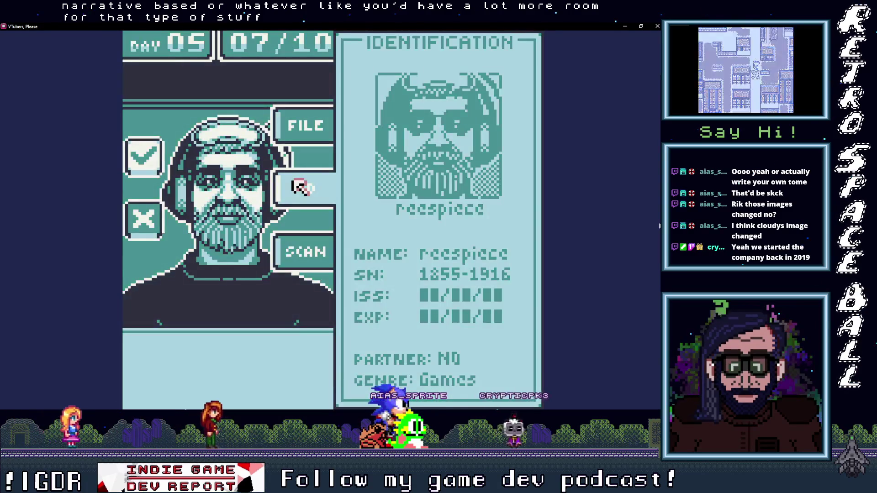
click(138, 145)
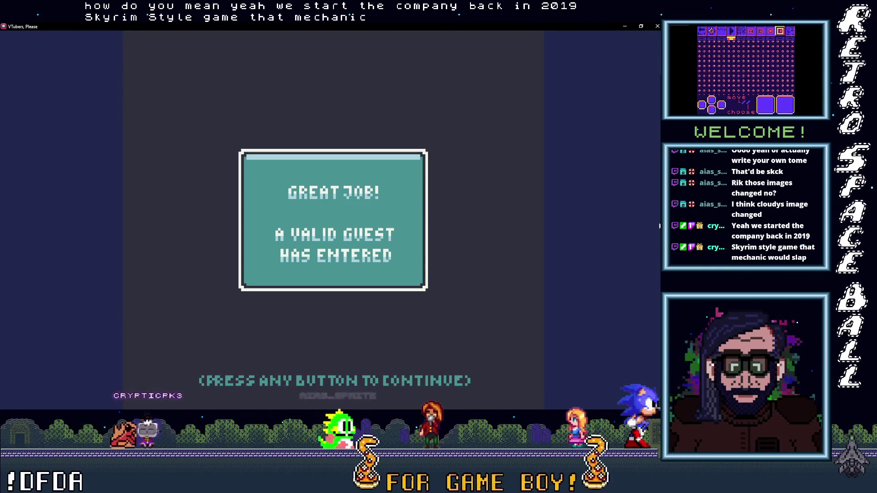
key(Return)
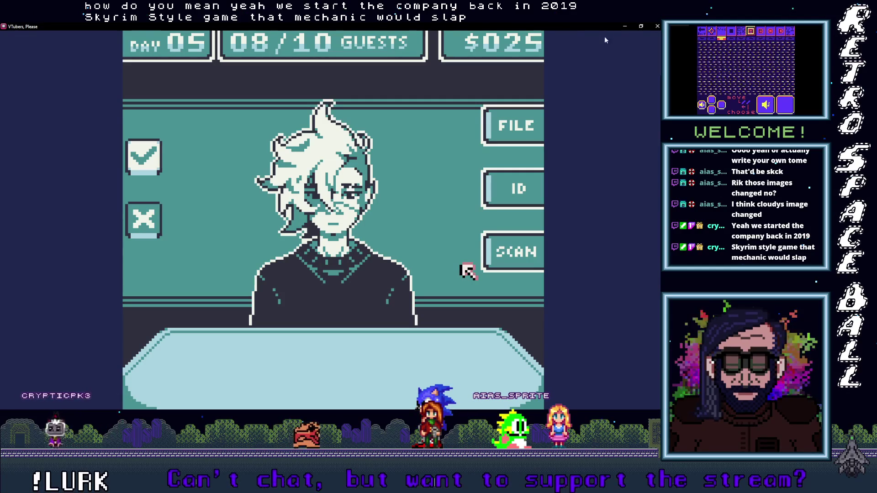
Minimise the game and bring the VTubers, Please project in GB Studio to the front.
click(625, 26)
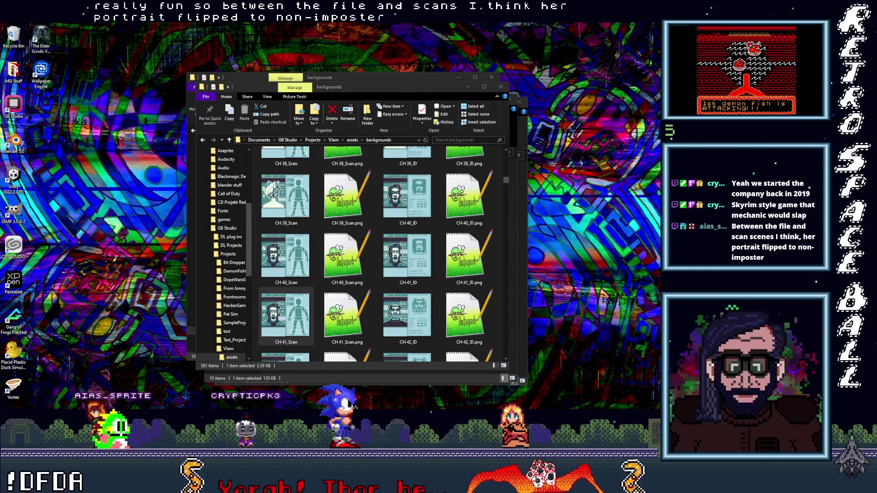
key(alt+Tab)
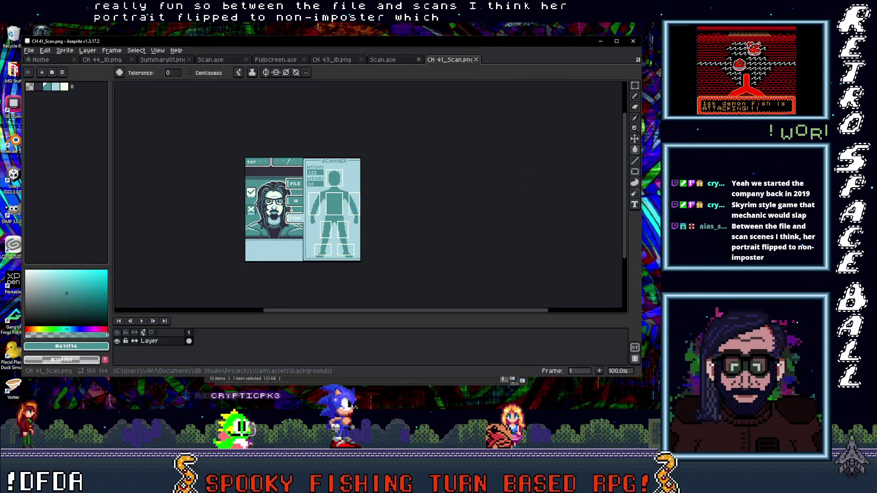
click(662, 132)
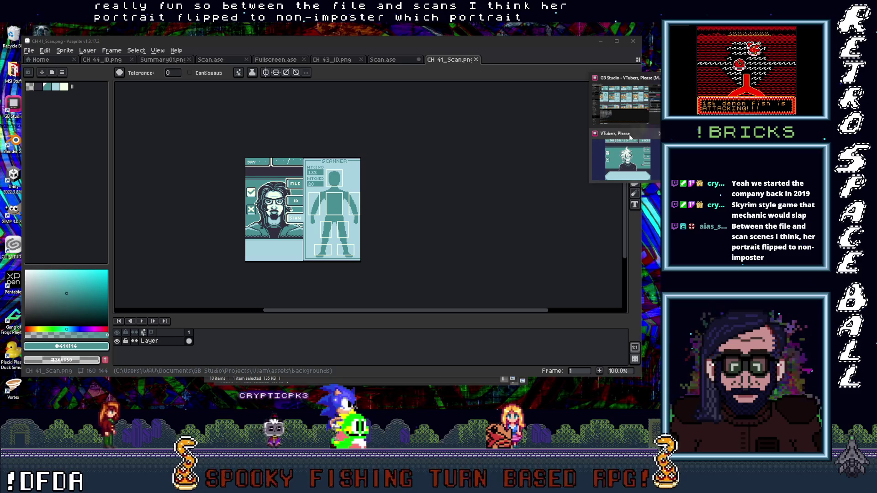
click(626, 101)
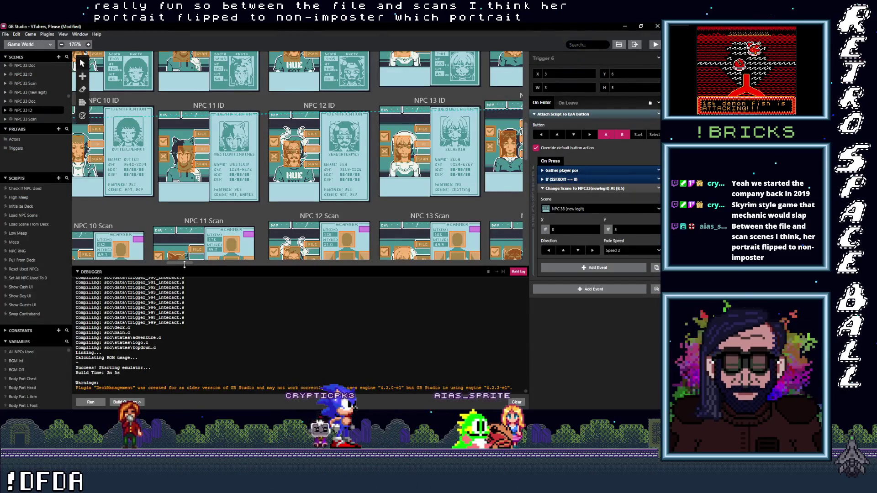
Scroll through the NPC 31–34 Doc, ID and Scan scenes, then bring Aseprite's CH 41_Scan image forward.
drag(182, 265, 332, 268)
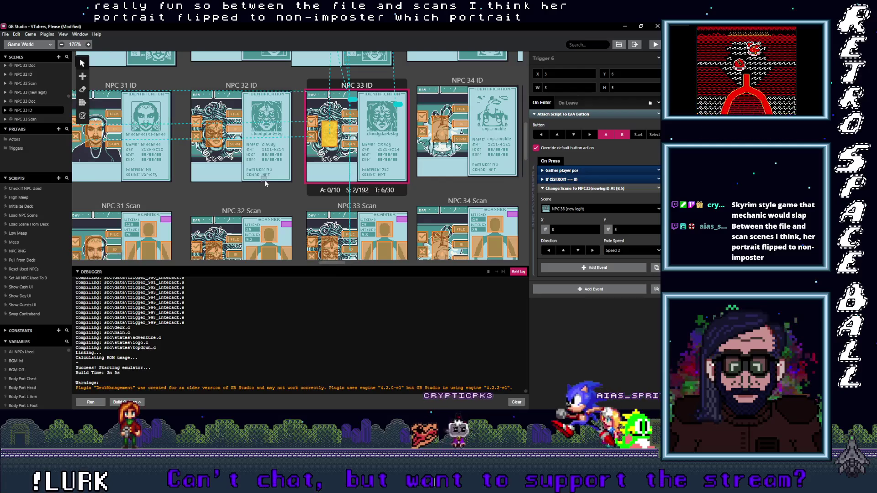
scroll(265, 197, up, 3)
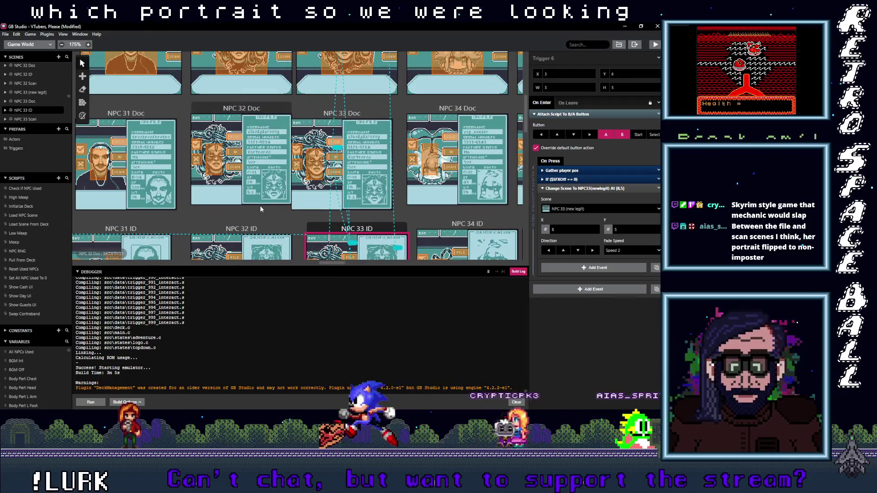
scroll(259, 205, down, 1)
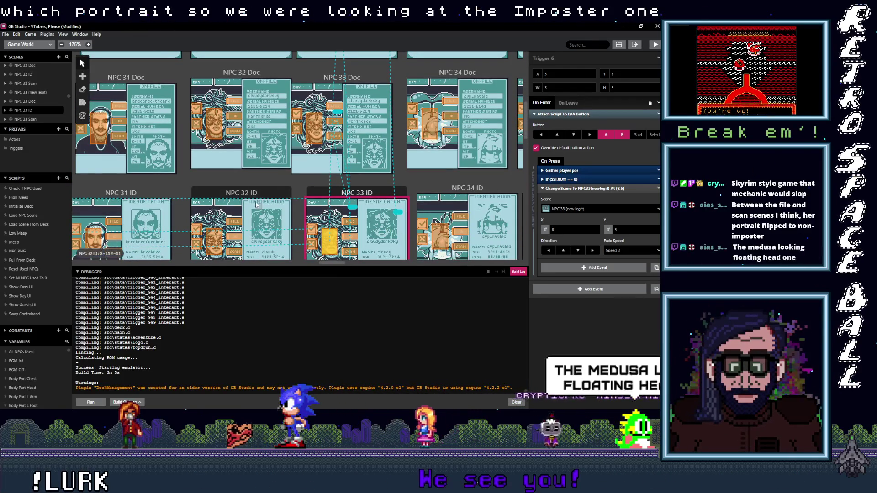
scroll(228, 152, down, 2)
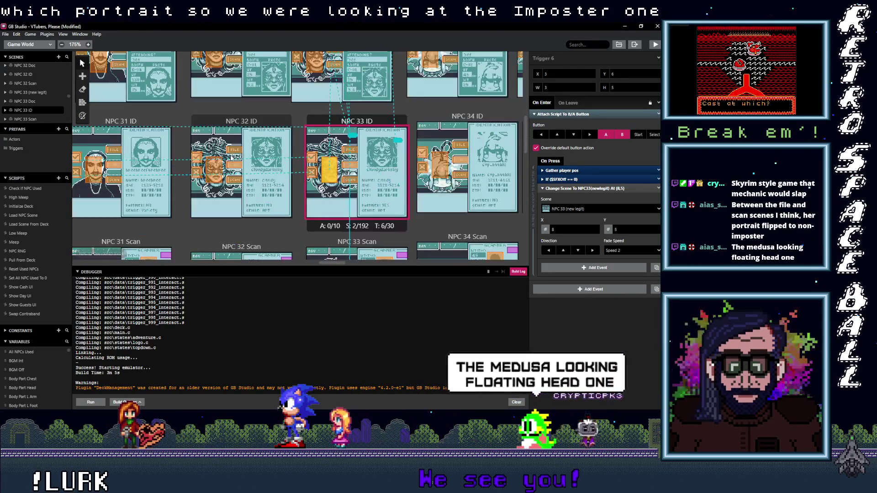
scroll(229, 189, up, 3)
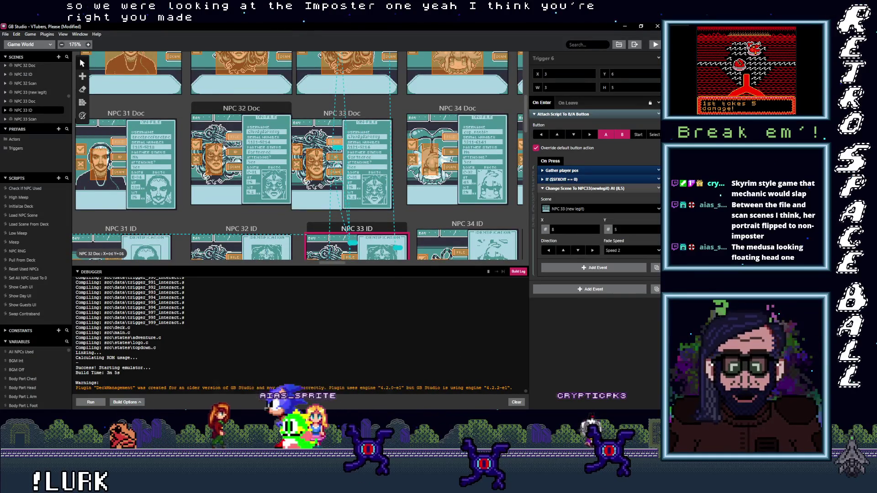
scroll(218, 141, up, 2)
scroll(219, 141, down, 1)
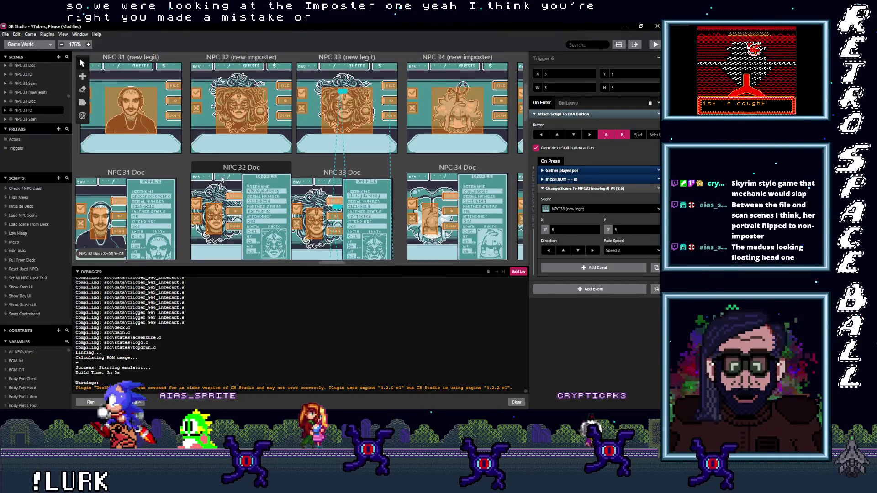
scroll(222, 159, up, 1)
scroll(221, 160, down, 1)
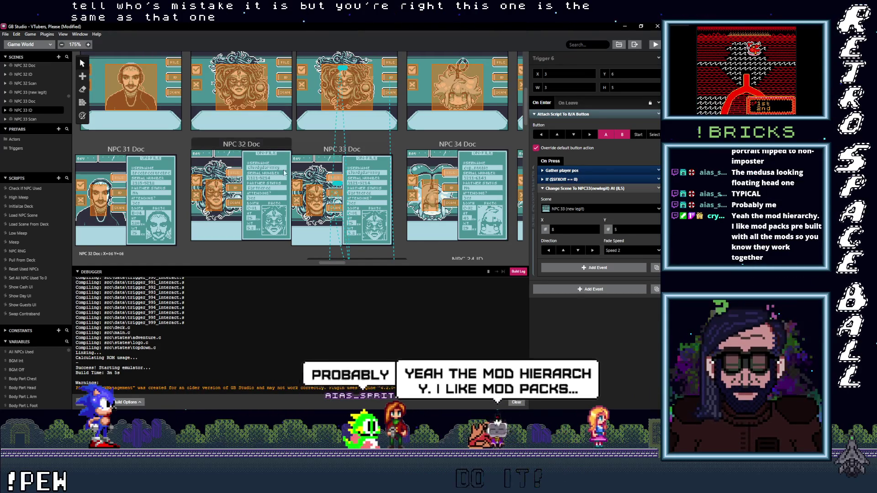
mouse_move(626, 121)
click(623, 147)
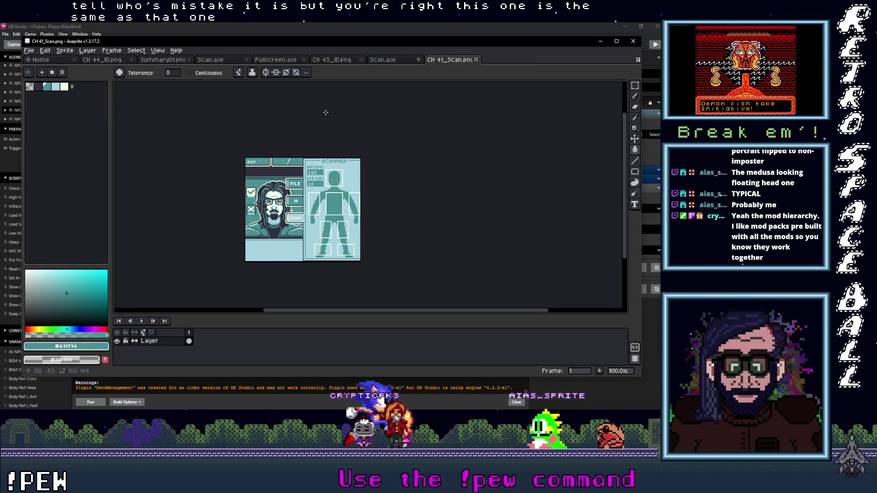
Glance at Fullscreen.ase in Aseprite, then minimise Aseprite to return to GB Studio.
click(276, 60)
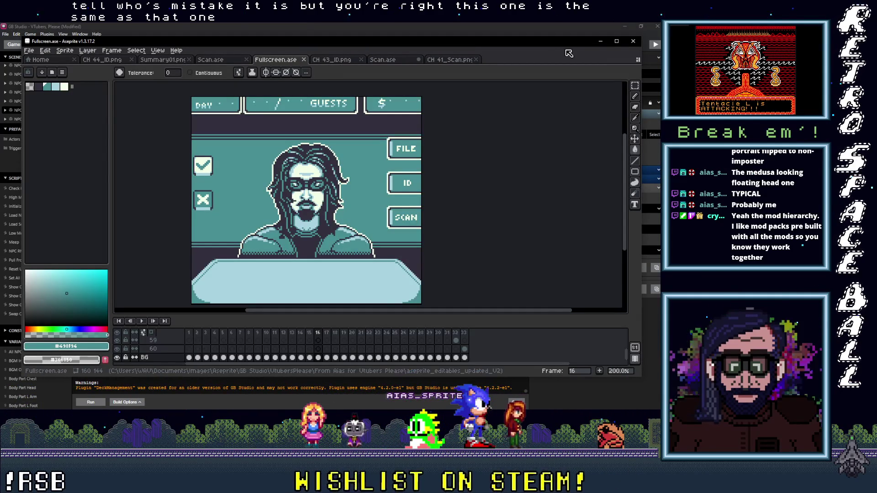
click(599, 41)
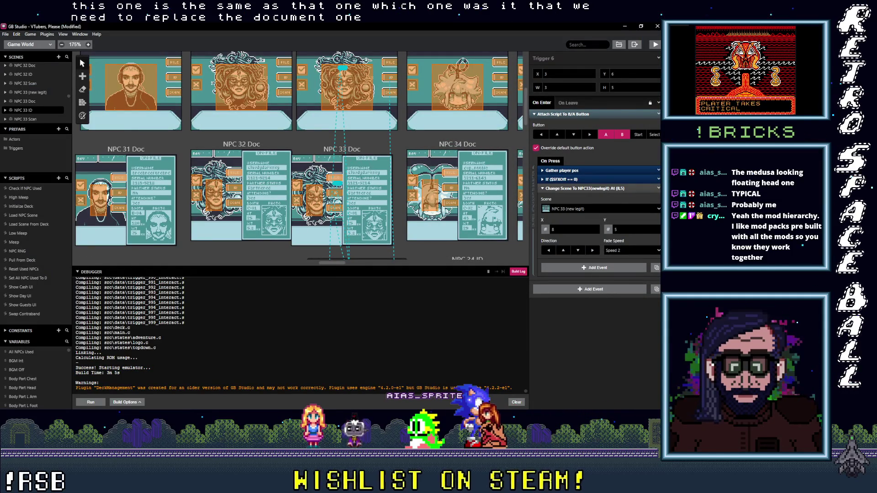
Select the NPC 32 Doc scene to show its CH32_OnFile background in the inspector.
mouse_move(669, 137)
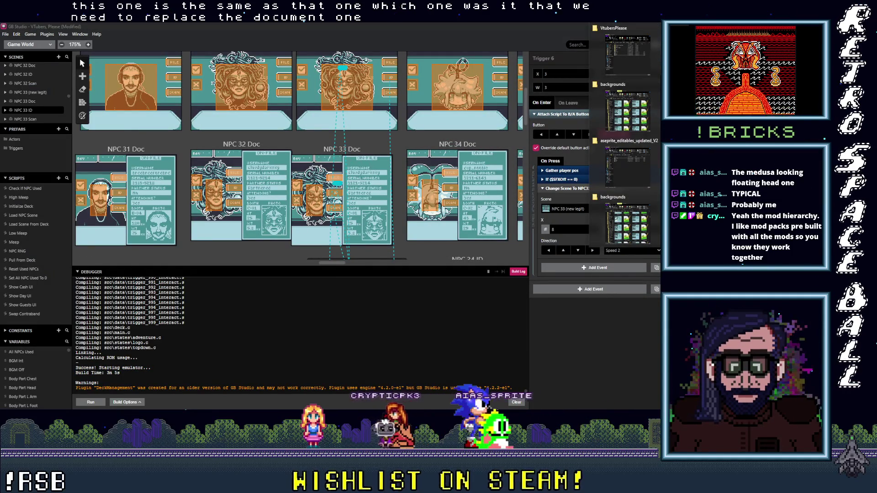
click(248, 148)
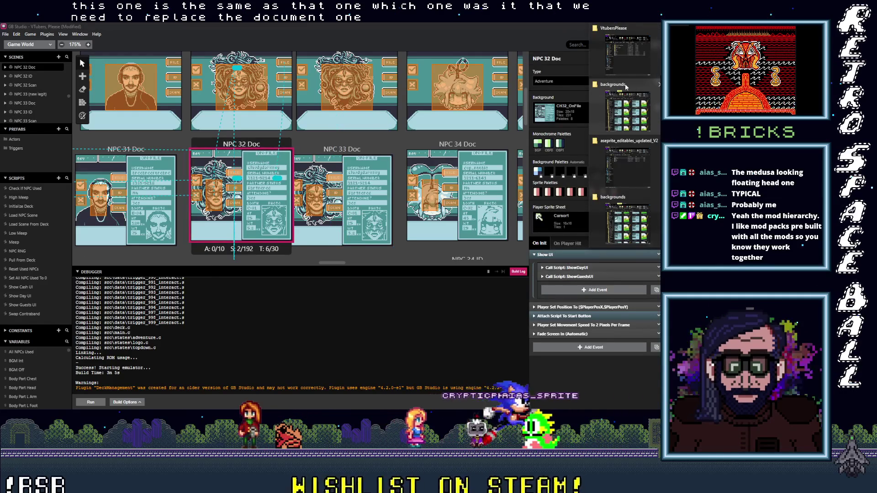
Select CH32_OnFile and CH32_Fullscreen in the backgrounds folder and return to Aseprite.
click(626, 86)
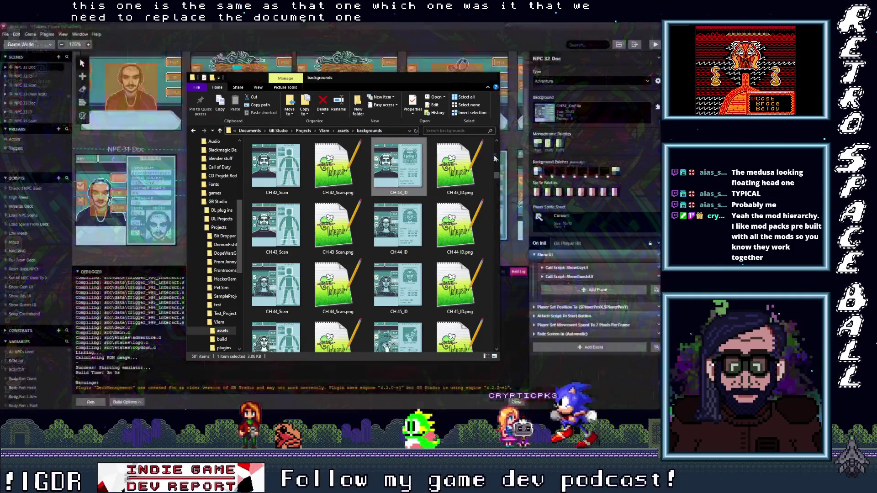
scroll(414, 253, down, 10)
scroll(414, 253, down, 5)
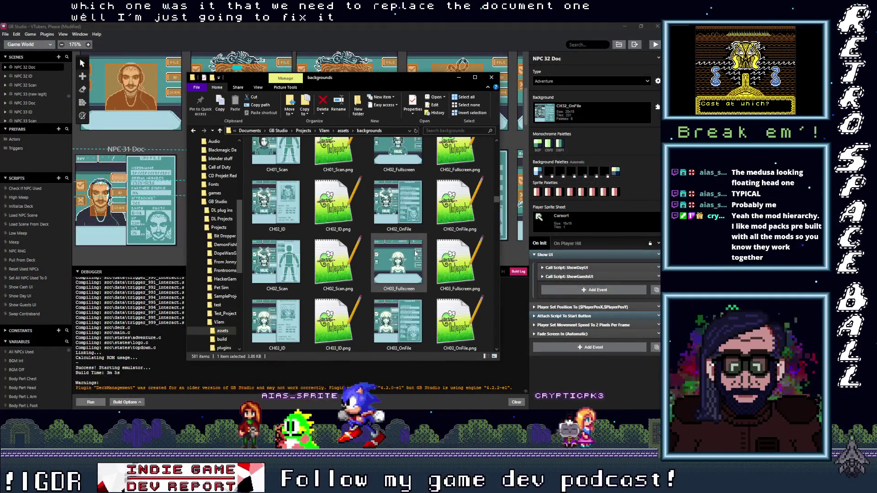
scroll(414, 254, down, 1)
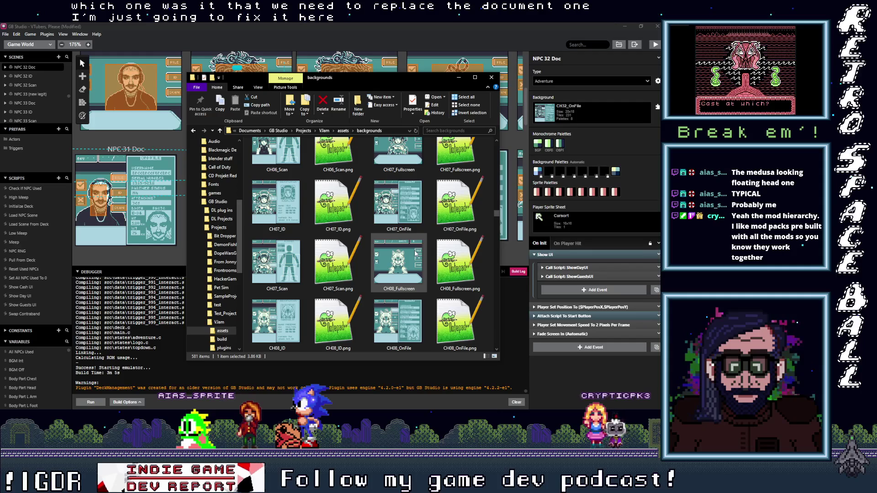
scroll(415, 254, down, 20)
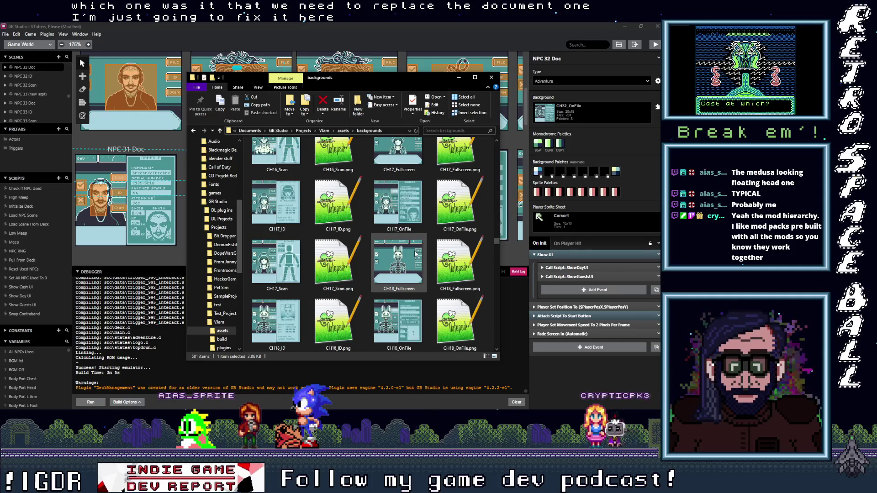
scroll(415, 253, down, 2)
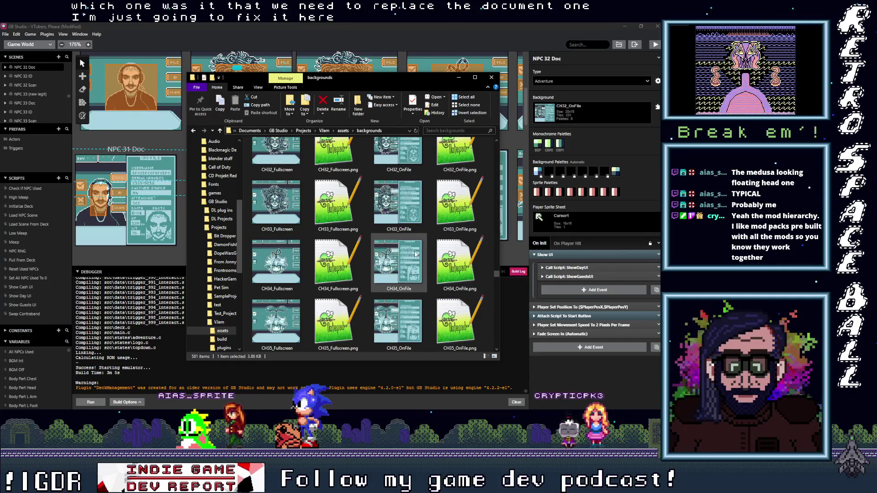
scroll(414, 252, up, 1)
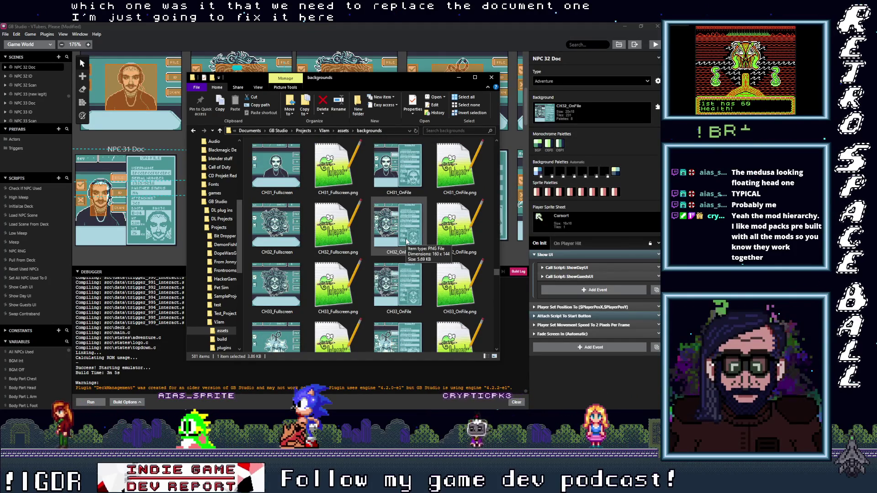
mouse_move(401, 247)
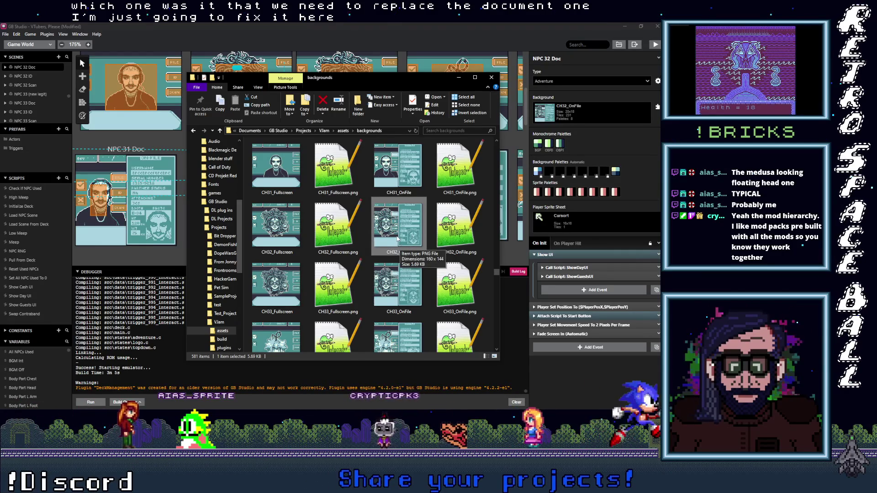
ctrl+click(276, 224)
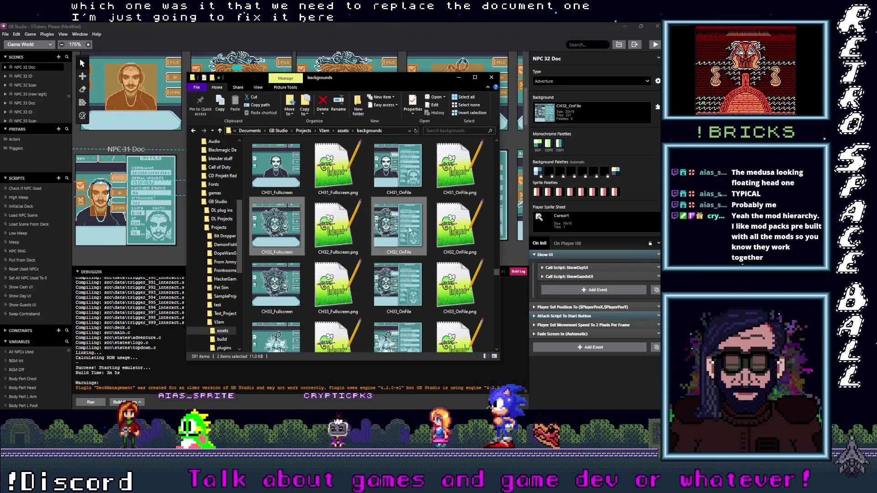
key(alt+Tab)
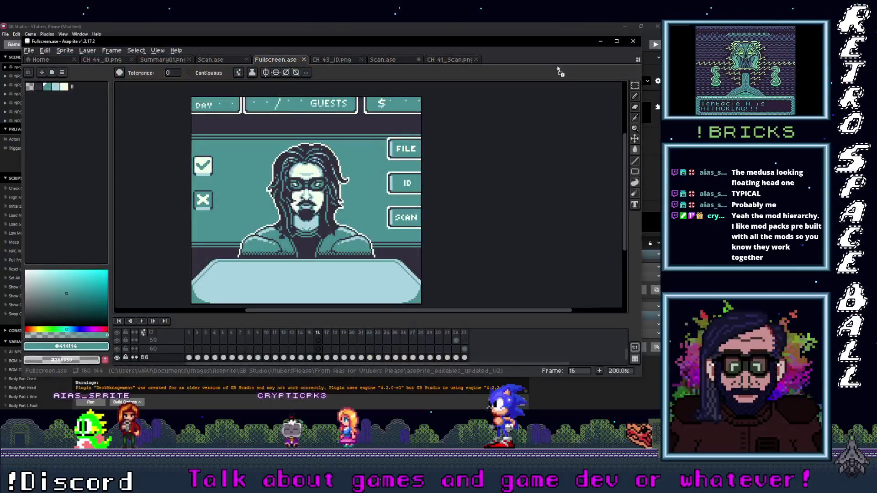
Drop both CH32 images into Aseprite and inspect the CH32_OnFile card and CH32_Fullscreen image.
drag(535, 61, 502, 71)
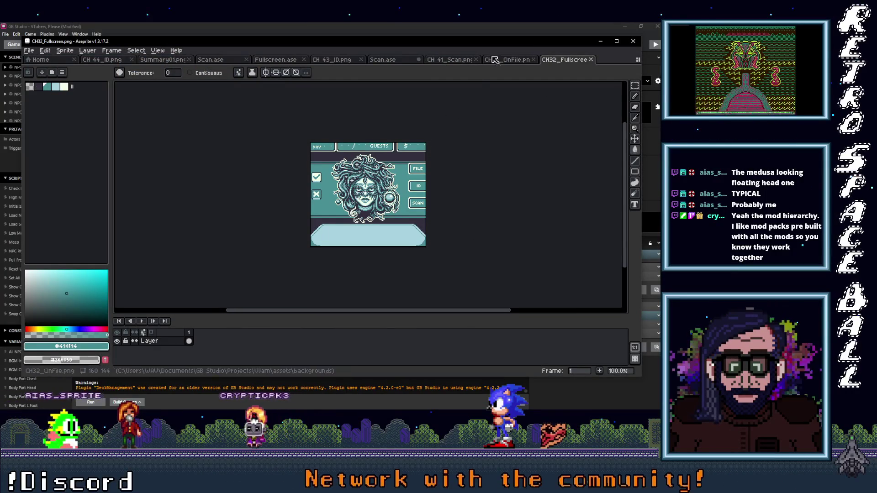
click(514, 62)
key(plus)
key(plus)
key(plus)
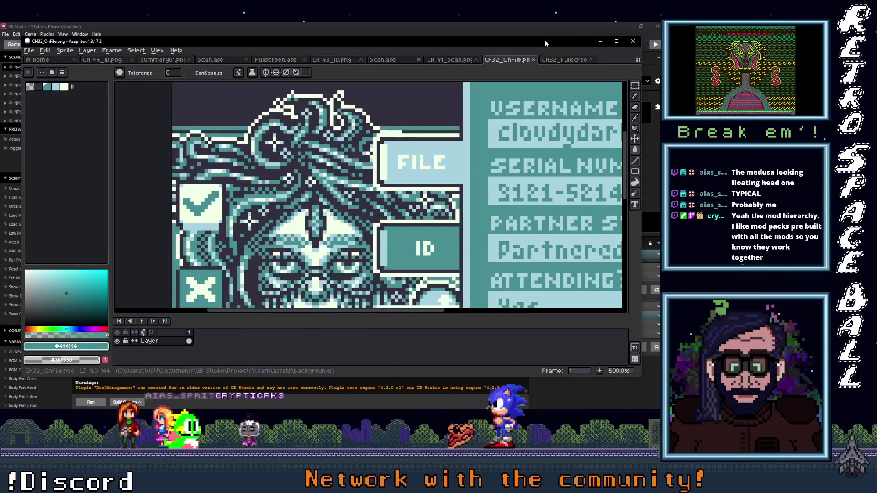
key(minus)
key(minus)
key(minus)
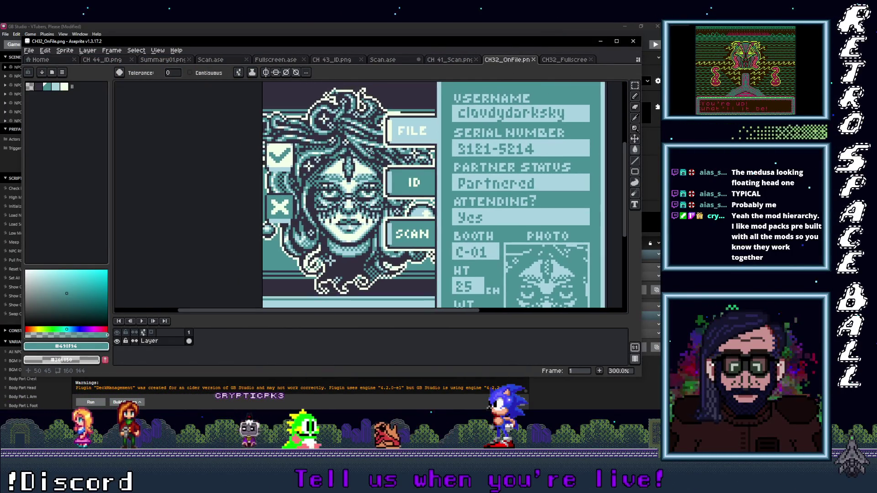
click(565, 60)
scroll(433, 152, up, 1)
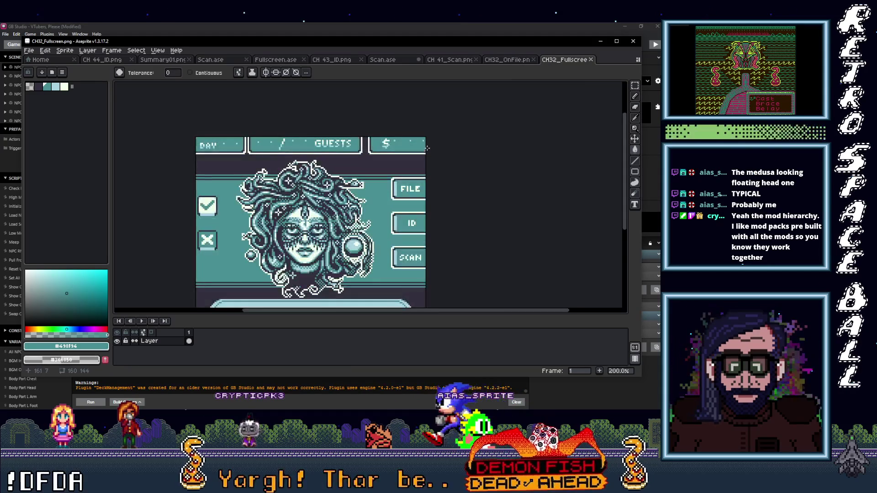
scroll(433, 153, up, 1)
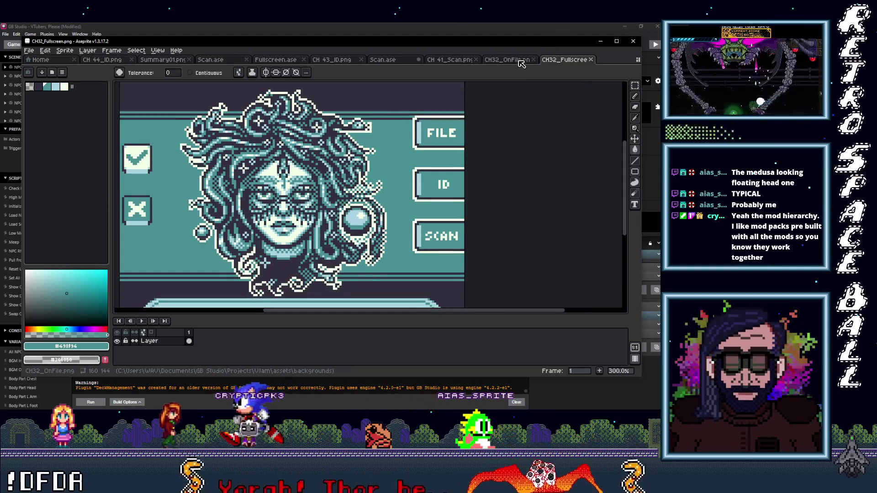
Compare CH32_OnFile against CH32_Fullscreen several times, then close CH32_Fullscreen.
click(519, 60)
click(569, 60)
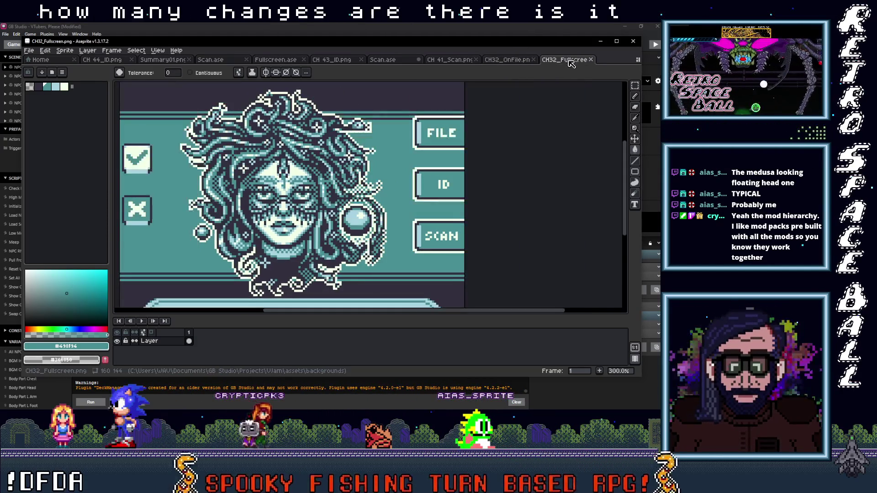
click(509, 61)
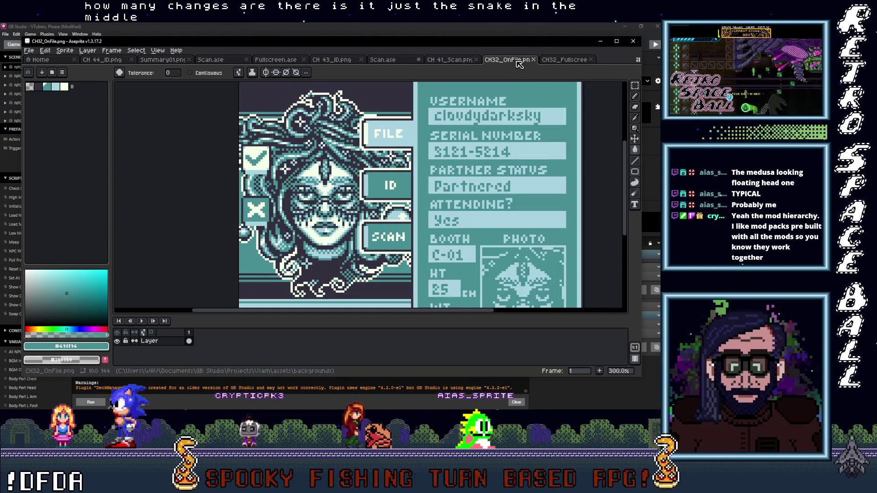
click(558, 59)
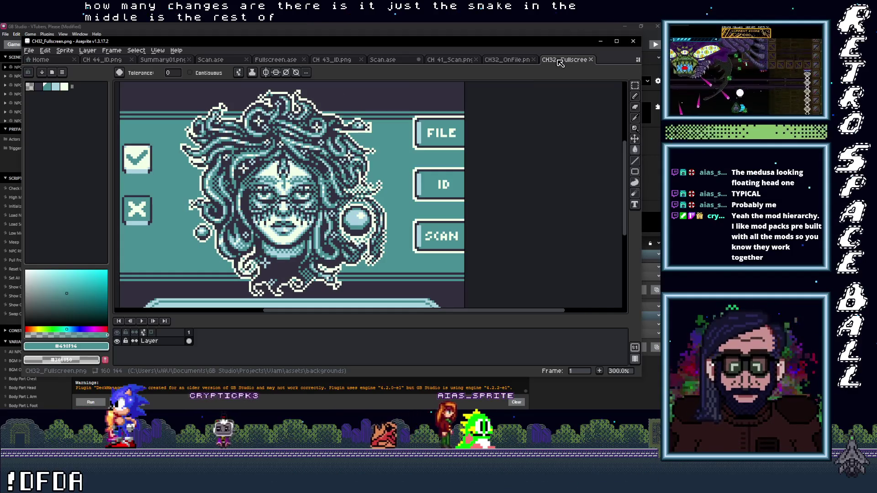
click(505, 62)
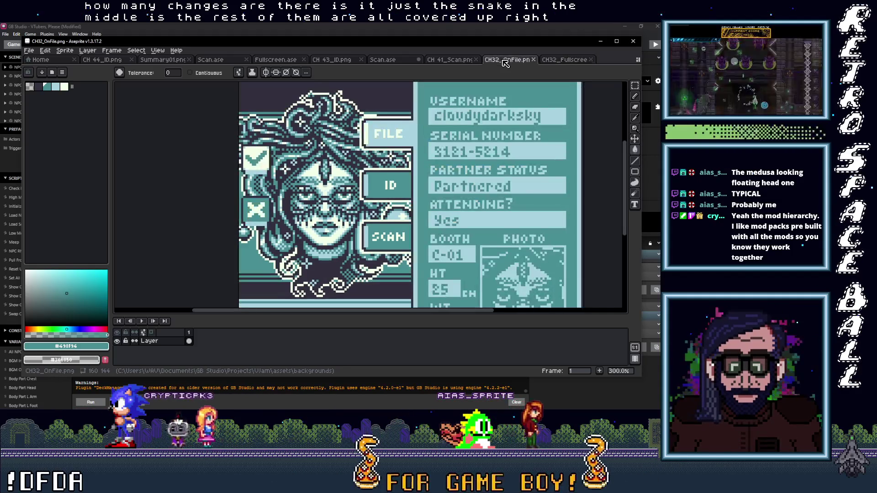
click(563, 61)
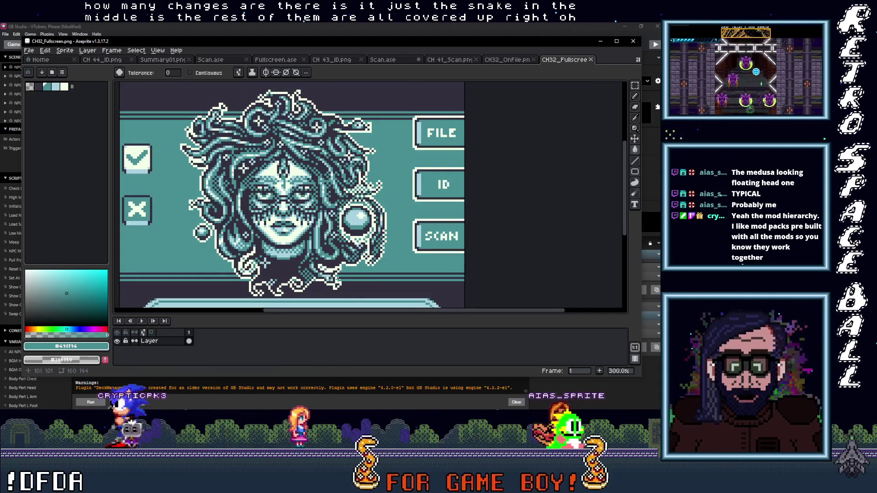
click(503, 62)
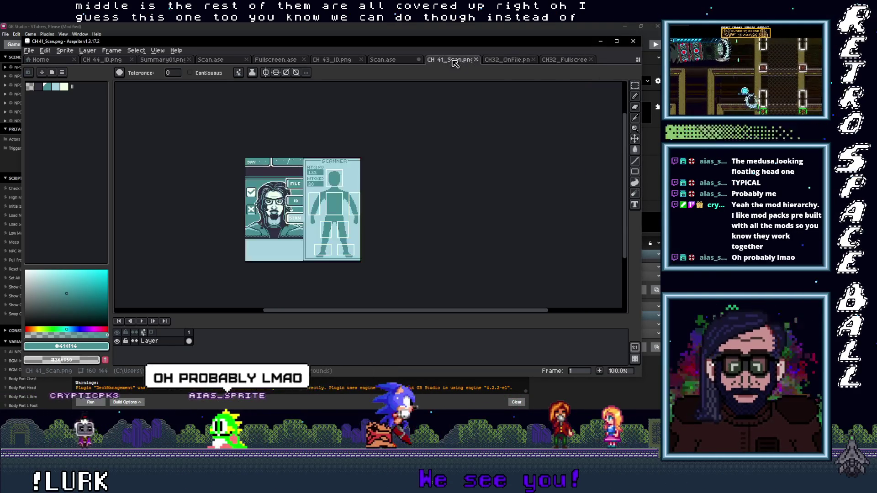
click(588, 59)
click(593, 60)
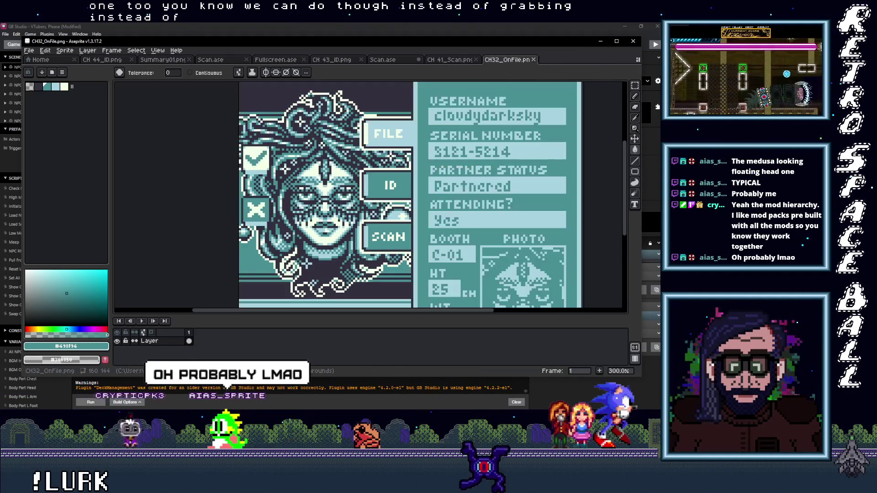
Locate CH 32_Scan.png in the backgrounds folder and drag it into Aseprite as a new image.
mouse_move(627, 200)
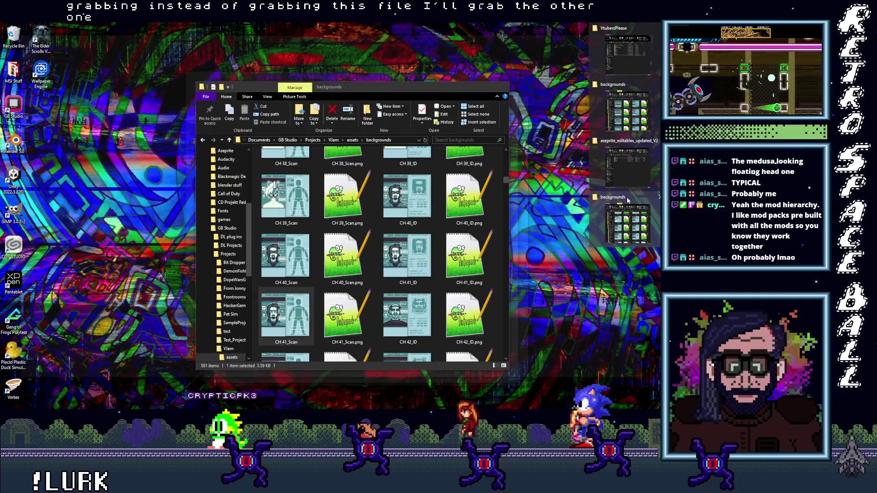
click(627, 200)
scroll(365, 269, down, 10)
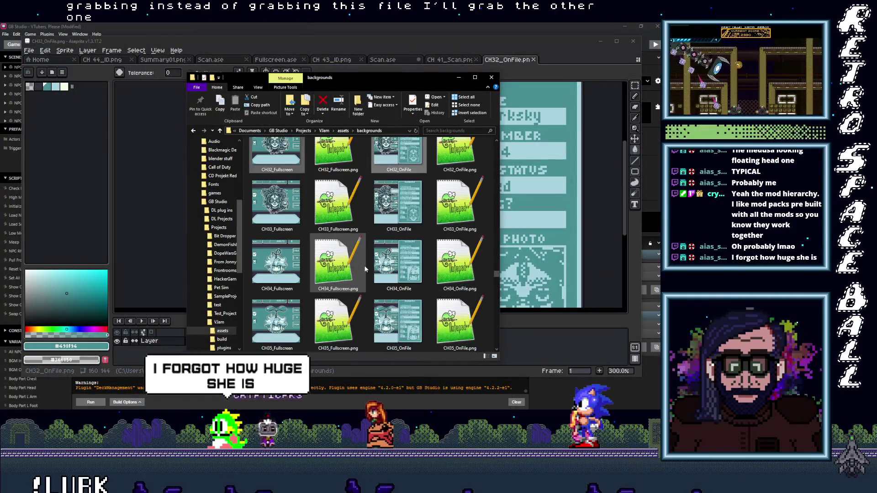
scroll(364, 268, down, 2)
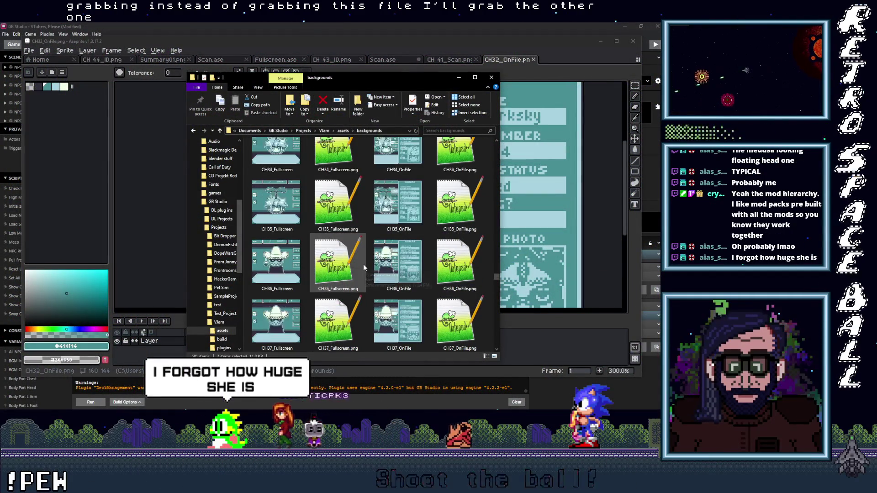
scroll(363, 264, down, 10)
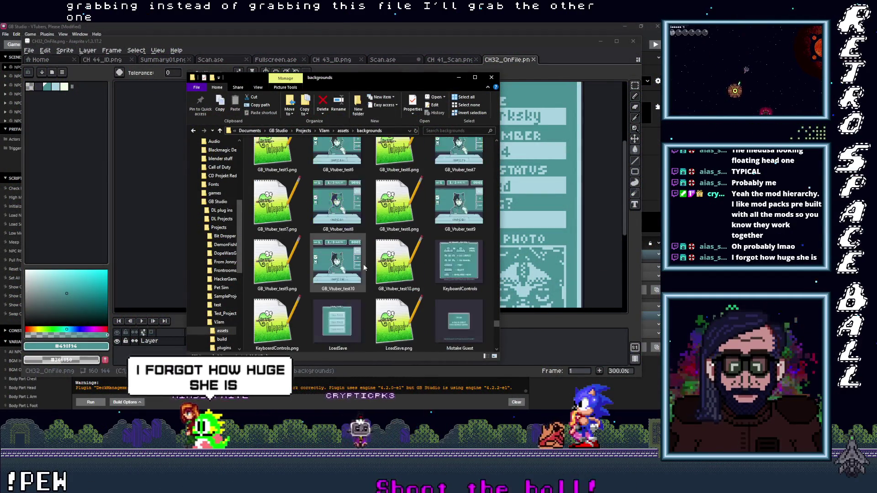
scroll(363, 264, up, 8)
scroll(364, 270, up, 20)
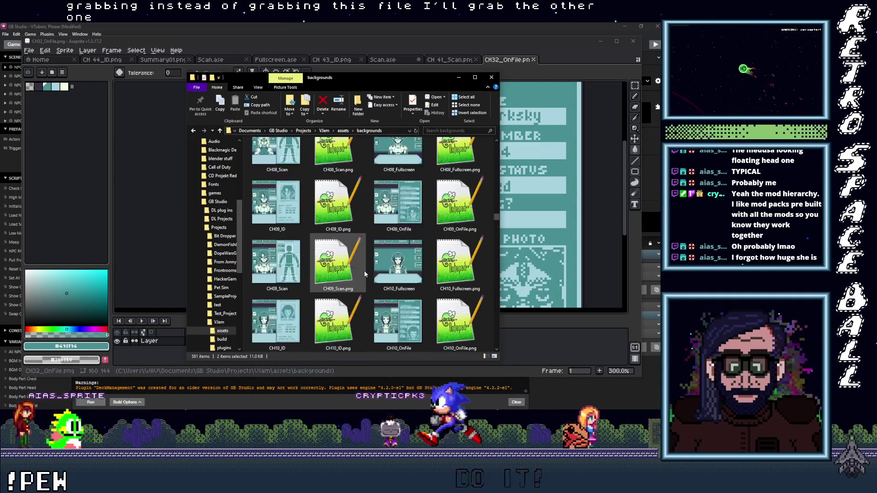
scroll(364, 270, up, 10)
scroll(363, 270, up, 6)
scroll(363, 270, up, 6)
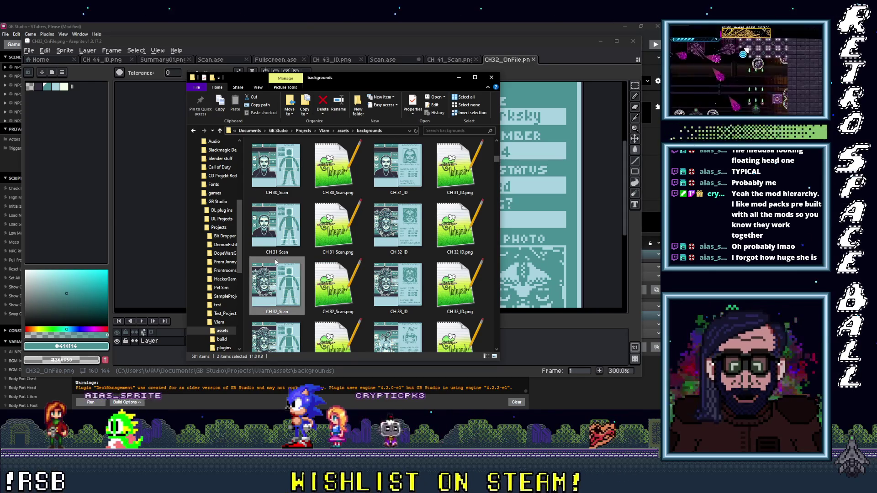
mouse_move(273, 292)
mouse_down()
mouse_move(411, 97)
mouse_move(561, 62)
mouse_up()
Show the pixel grid and start a rectangular marquee selection over the medusa portrait.
scroll(323, 227, up, 3)
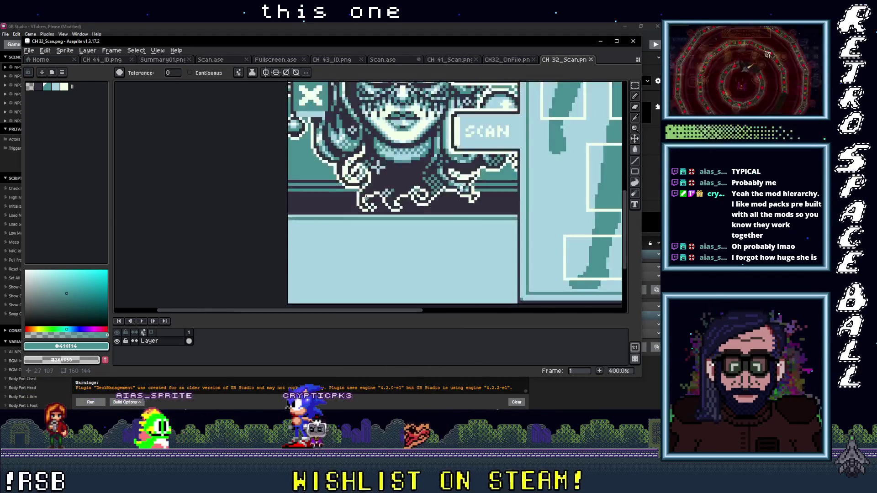
key(ctrl+apostrophe)
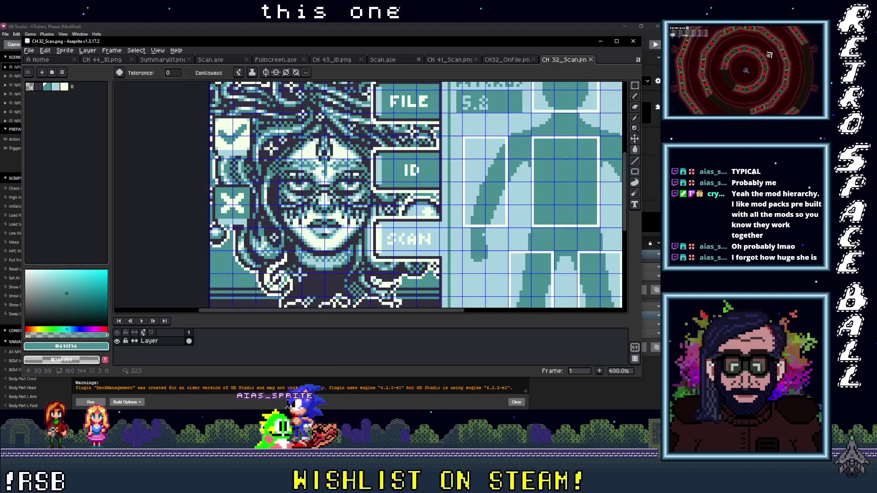
scroll(320, 219, down, 1)
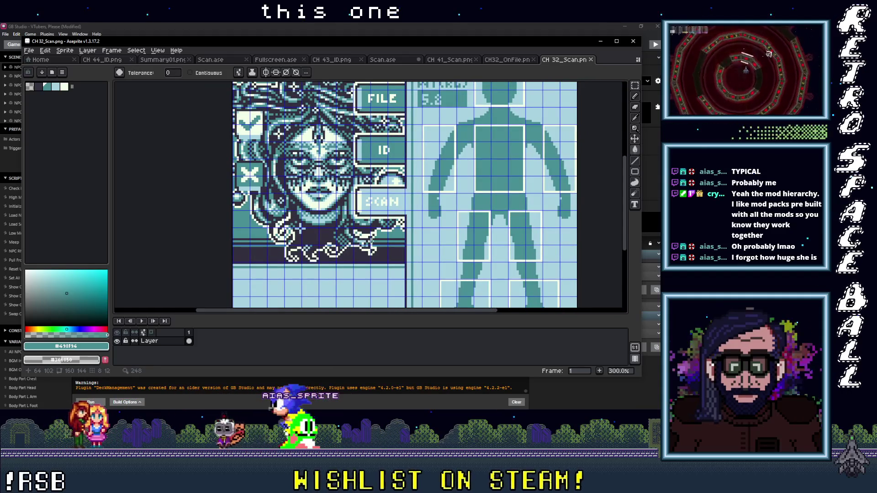
scroll(402, 247, up, 1)
key(m)
drag(176, 205, 407, 269)
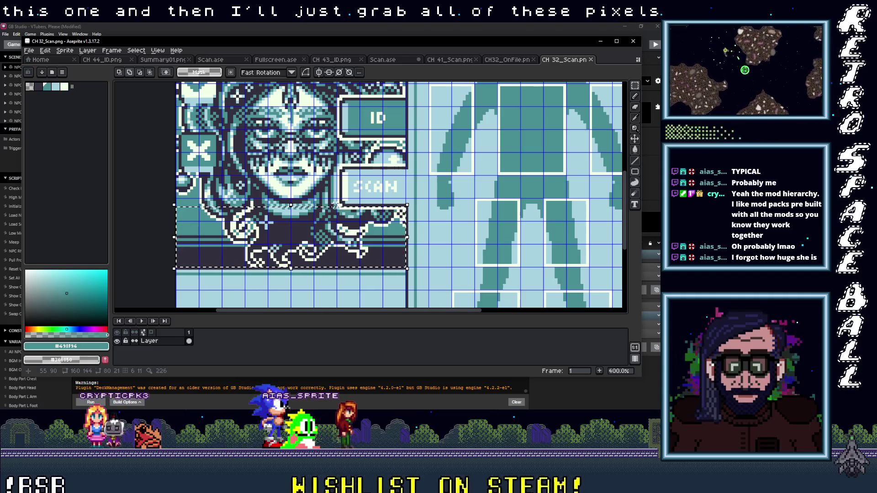
drag(265, 165, 220, 134)
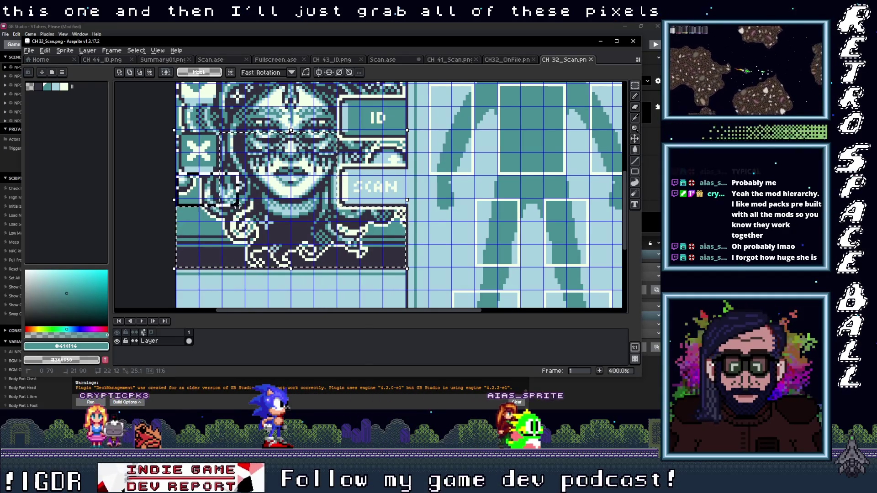
drag(177, 267, 218, 308)
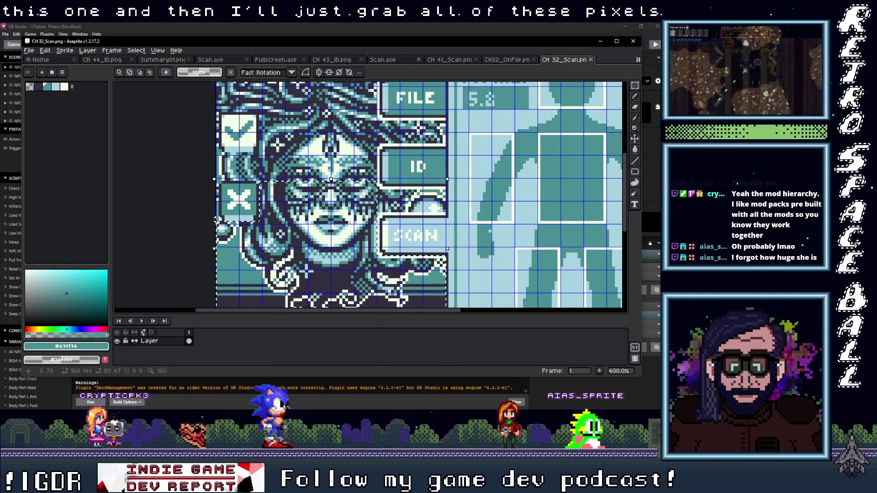
drag(216, 111, 216, 165)
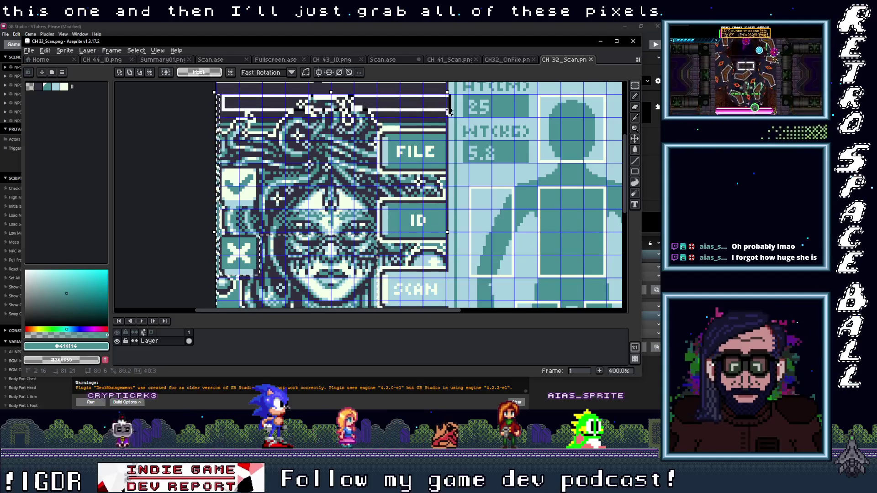
Extend the selection's lower edge, widen it leftward and cover the strip across the eyes.
drag(444, 122, 444, 127)
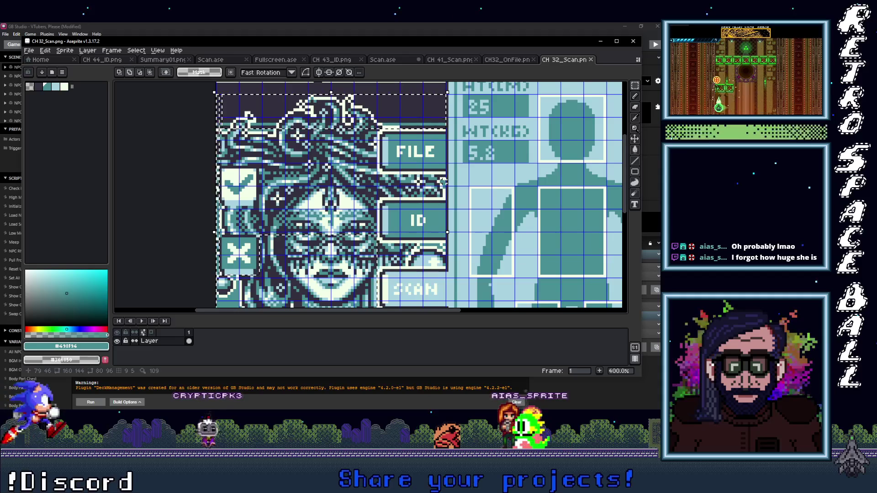
click(444, 177)
drag(368, 196, 259, 196)
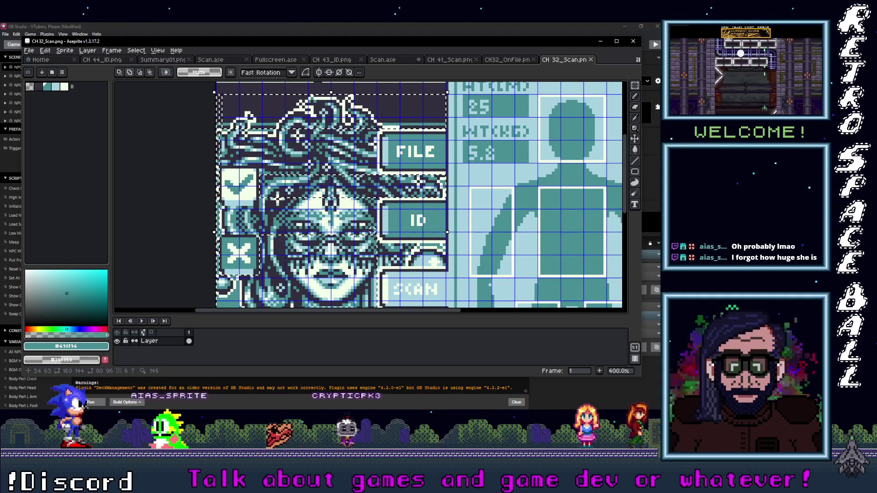
drag(287, 206, 378, 235)
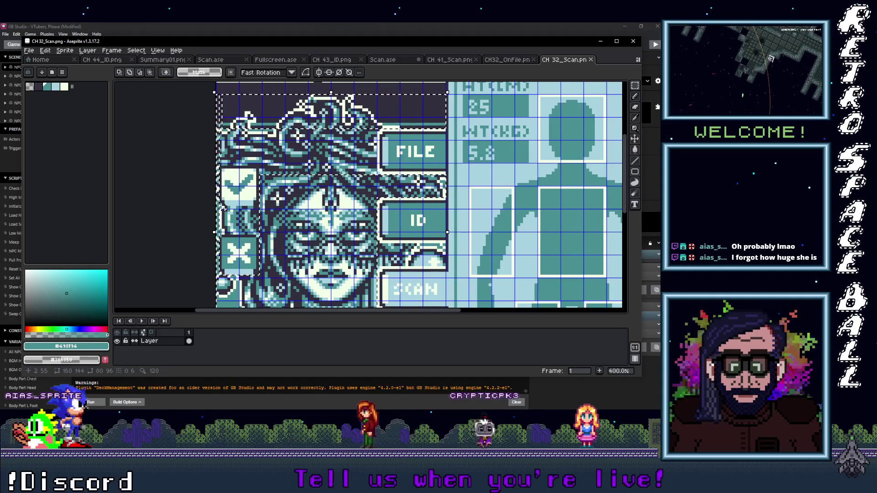
scroll(272, 234, left, 5)
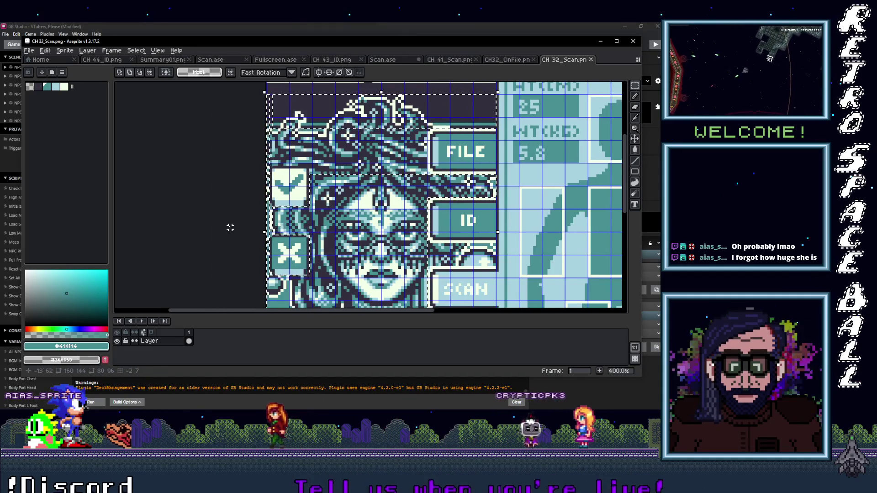
scroll(323, 237, up, 4)
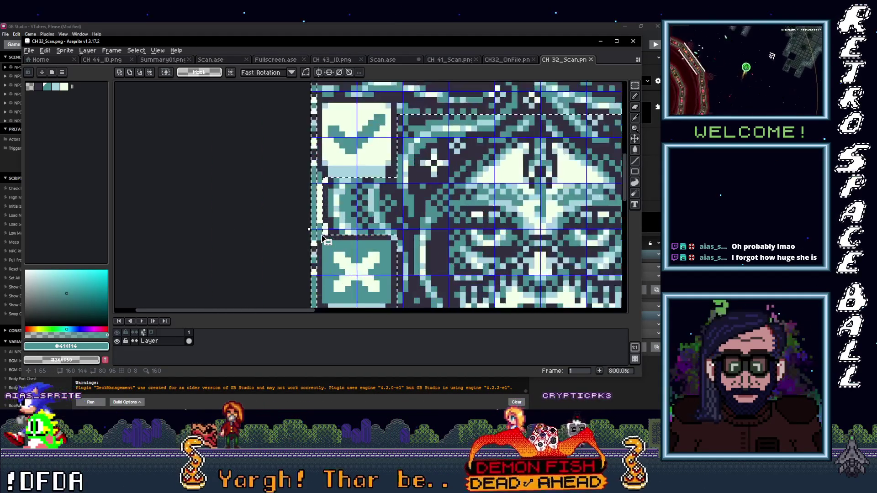
scroll(356, 254, down, 4)
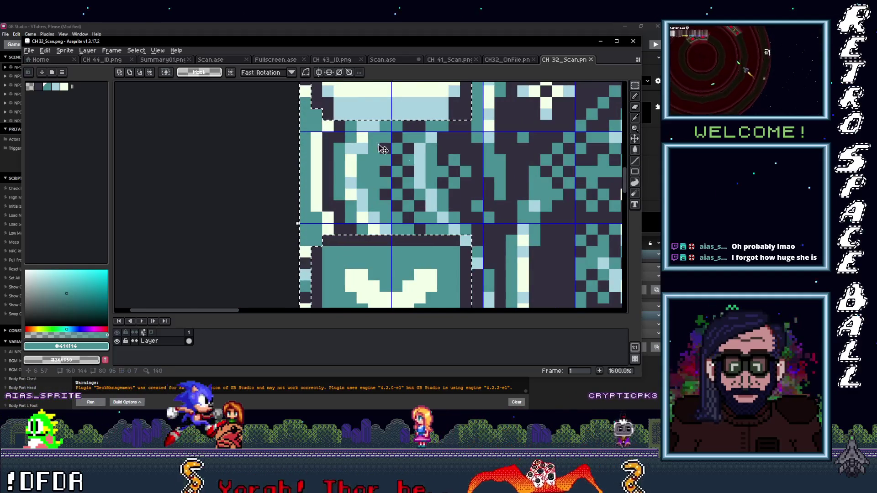
scroll(370, 232, up, 1)
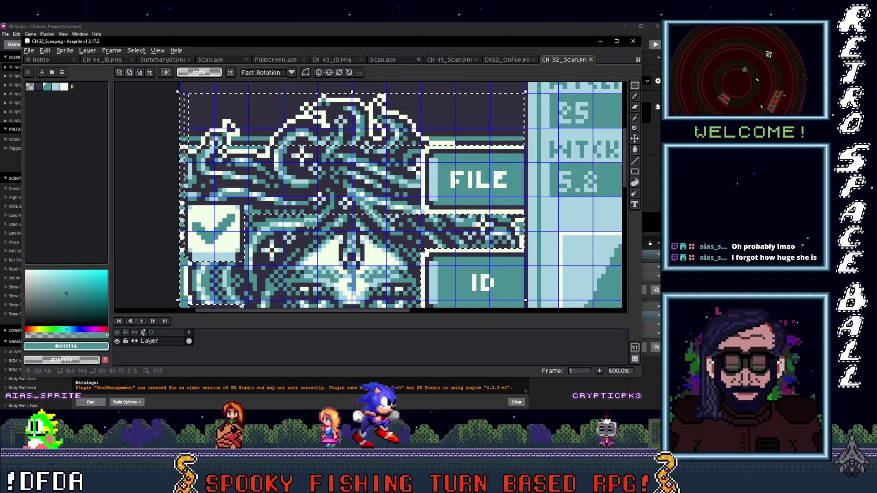
Redraw the selection as the 80×96 portrait block and make it transformable.
drag(418, 211, 245, 147)
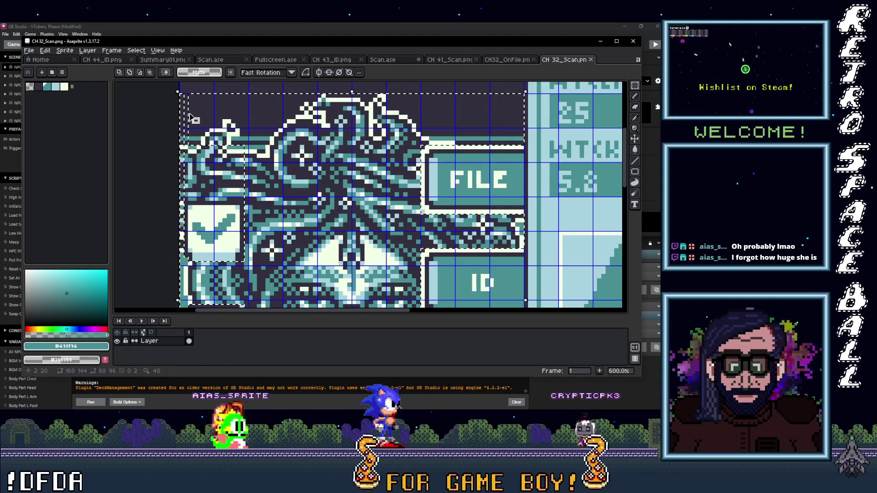
scroll(190, 115, up, 1)
drag(185, 98, 282, 228)
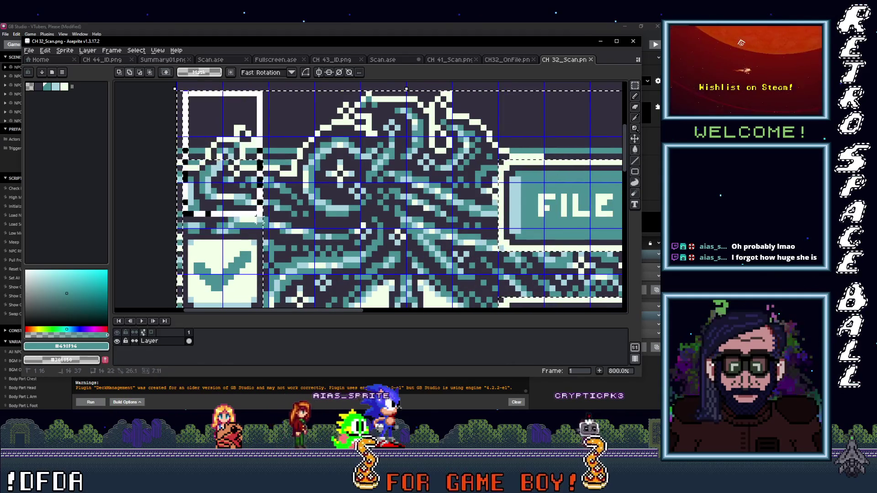
scroll(282, 228, down, 5)
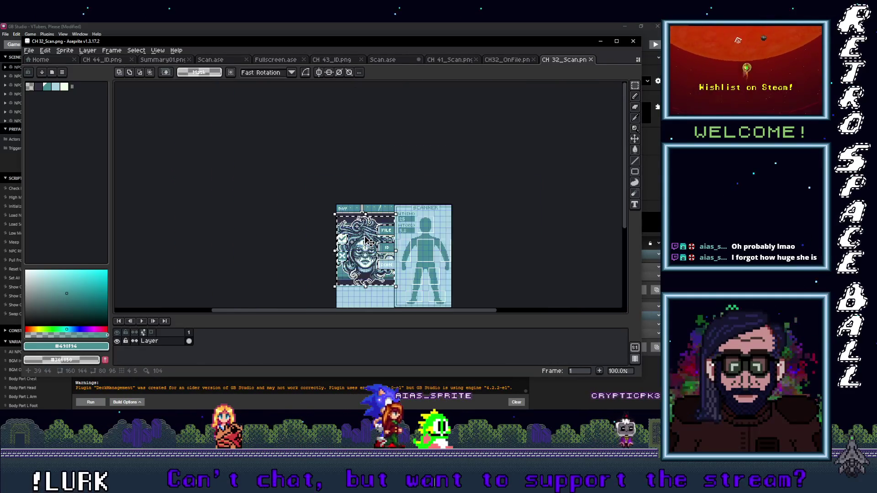
scroll(321, 178, up, 2)
click(321, 178)
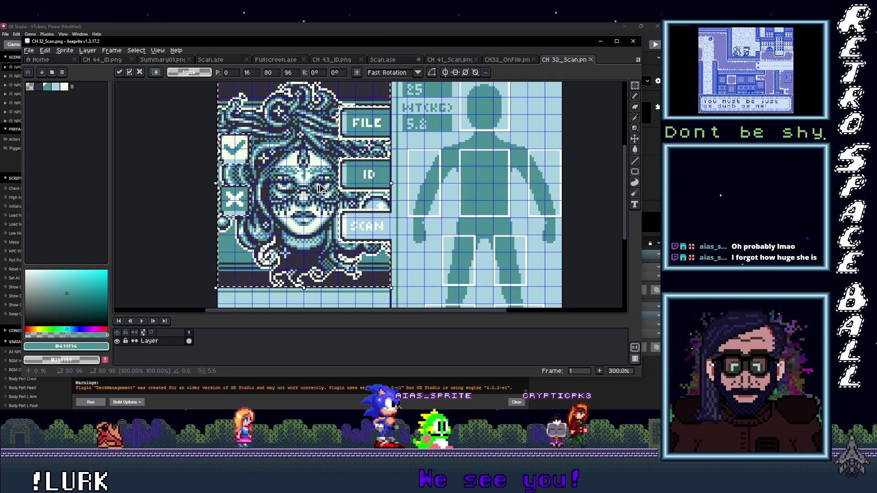
Paste the medusa portrait block into CH32_OnFile and commit it in place.
key(ctrl+shift+Tab)
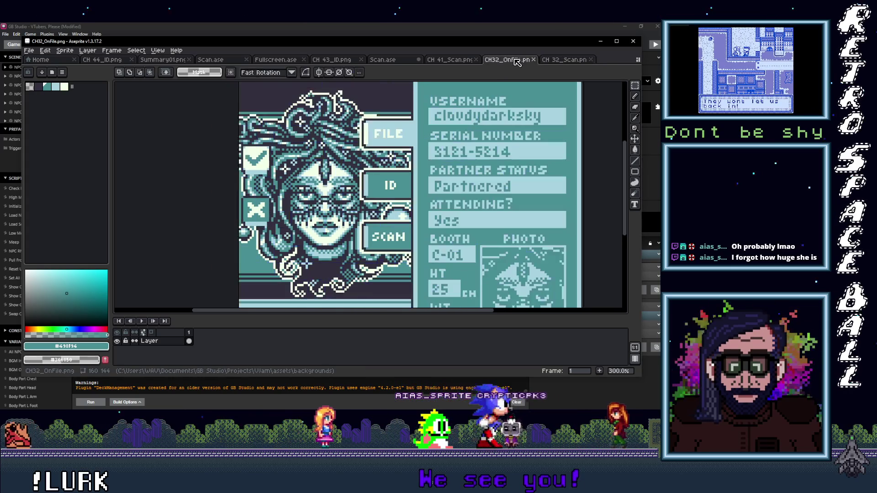
key(ctrl+v)
scroll(281, 199, down, 1)
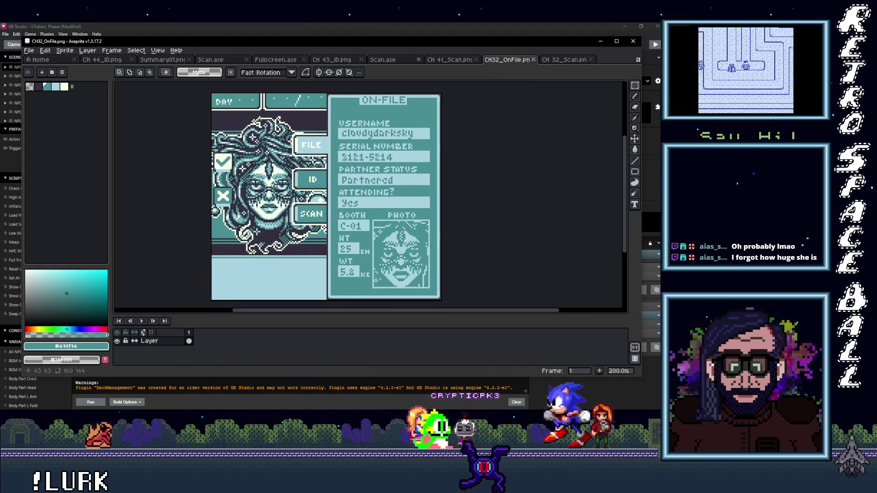
key(ctrl+d)
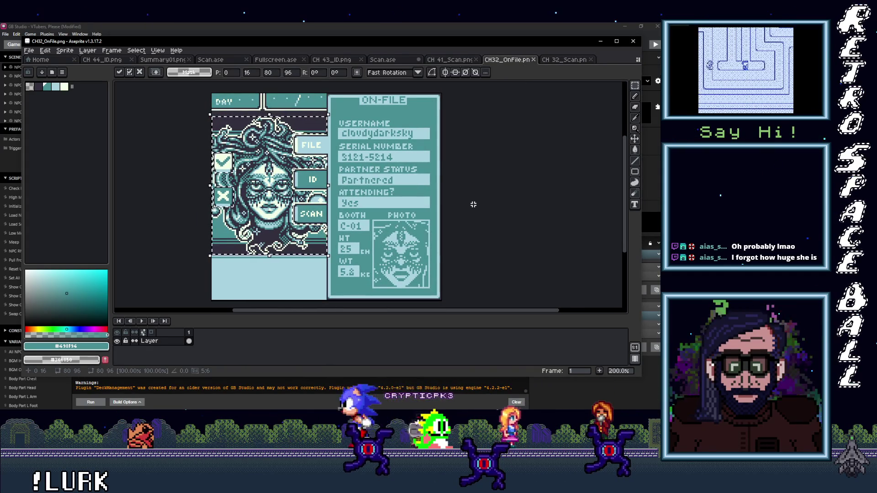
scroll(329, 188, down, 1)
scroll(303, 187, up, 1)
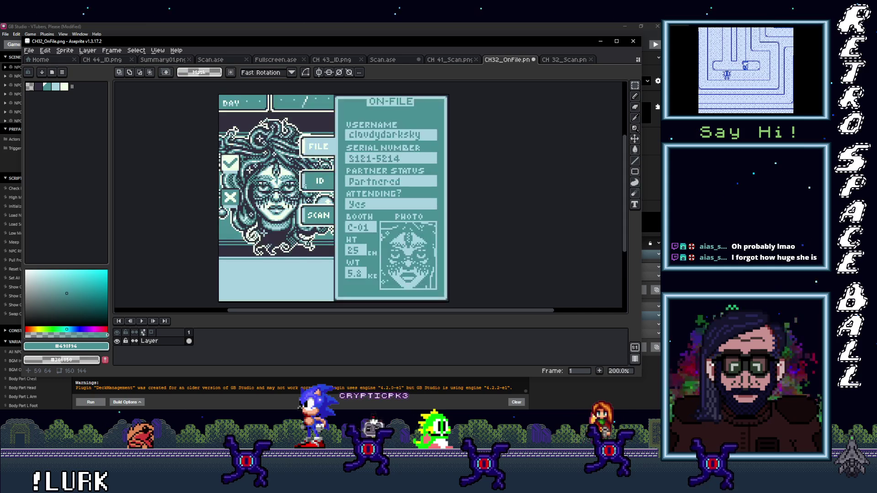
Save CH32_OnFile.png and bring GB Studio back to the front.
click(30, 54)
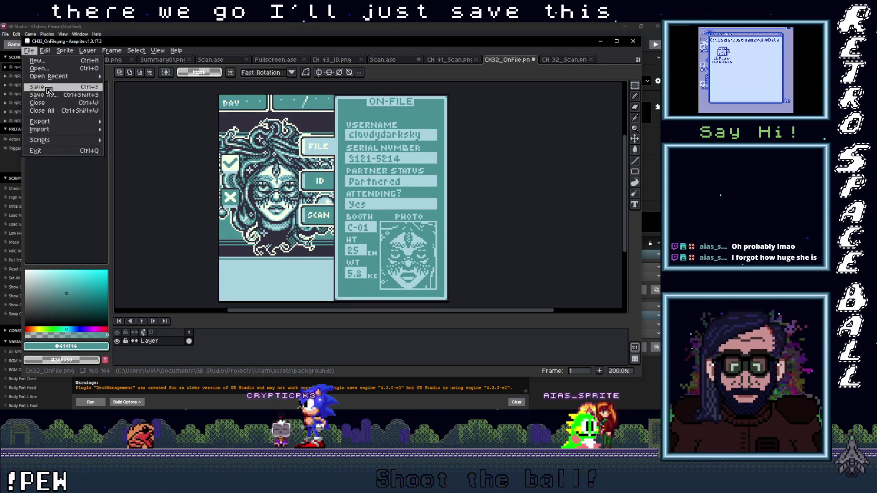
click(49, 91)
click(596, 42)
click(522, 36)
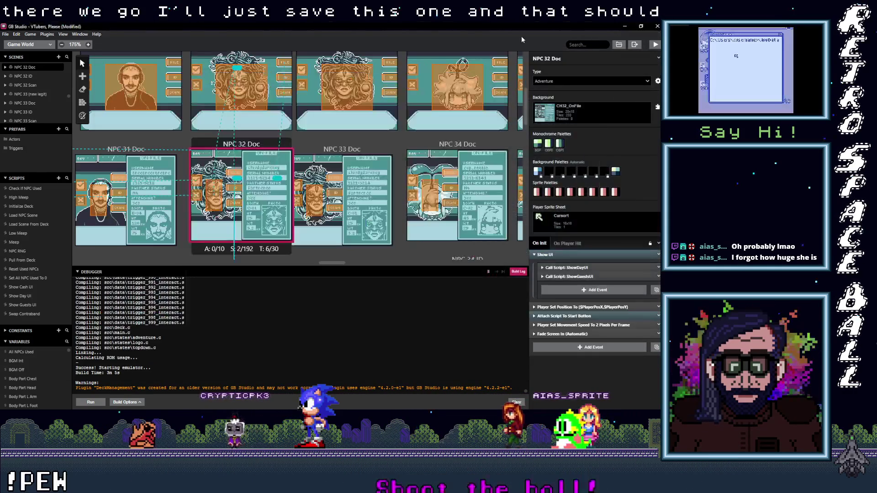
scroll(316, 136, down, 3)
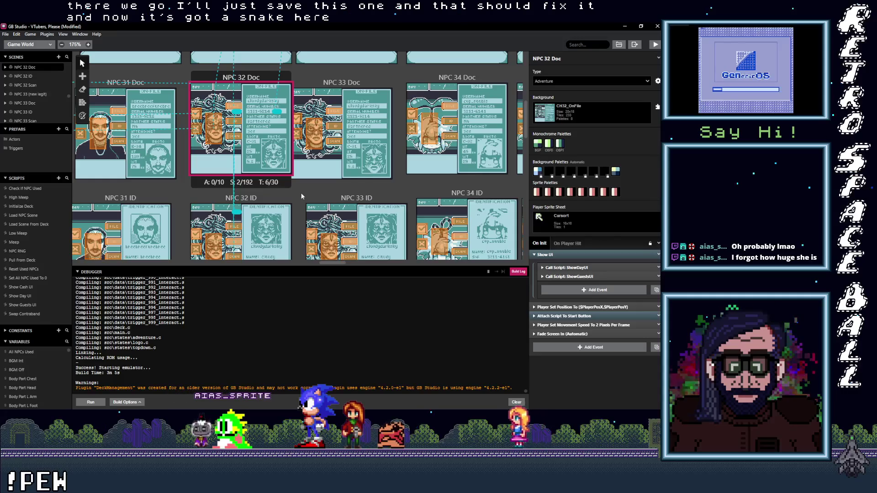
scroll(269, 160, down, 1)
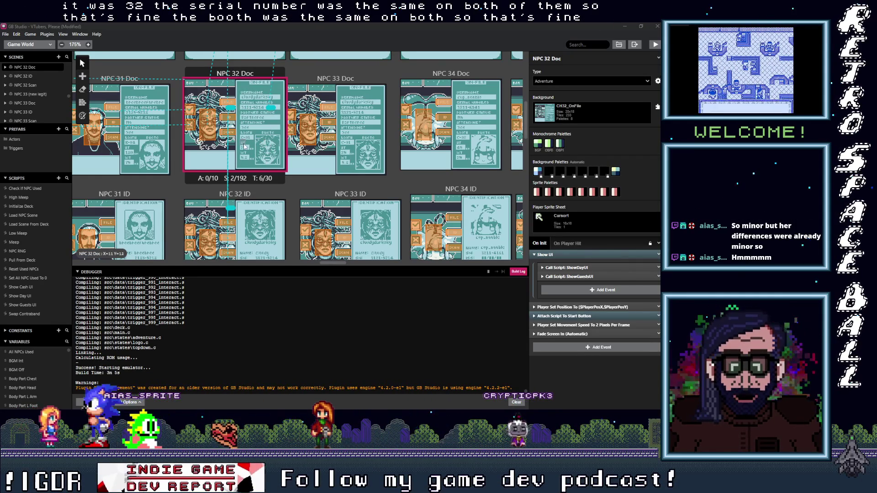
scroll(254, 157, down, 5)
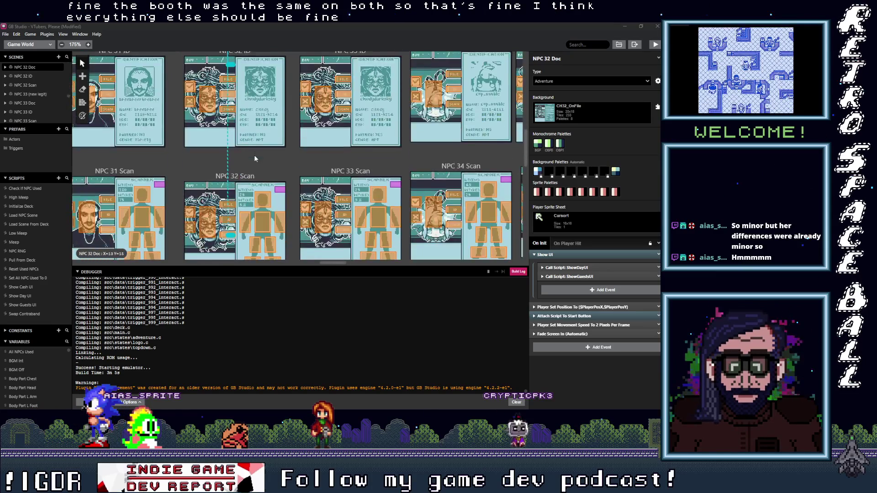
scroll(255, 158, up, 5)
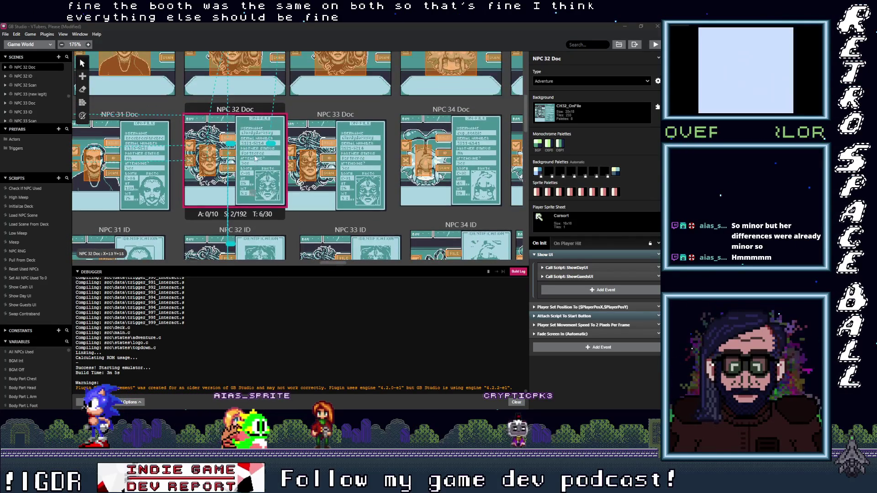
scroll(255, 158, down, 3)
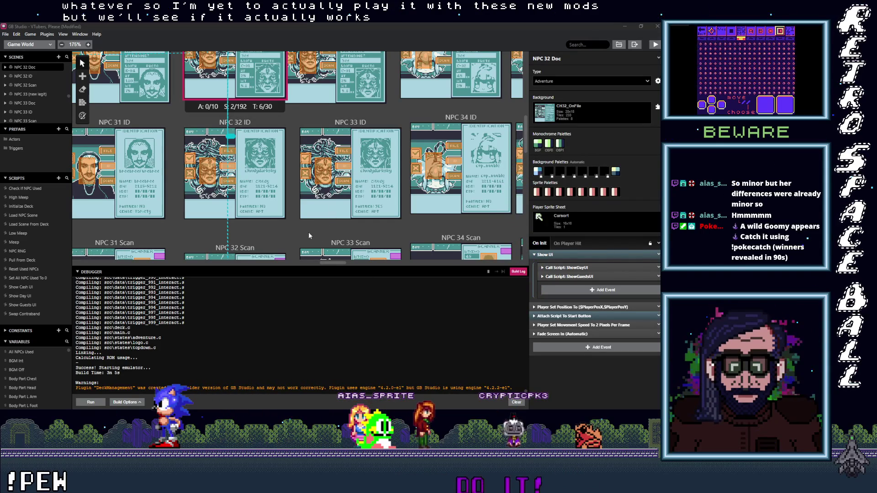
Deselect the scene on the canvas and save the VTubers, Please project.
click(295, 234)
scroll(412, 219, right, 1)
scroll(411, 222, right, 2)
scroll(403, 241, left, 1)
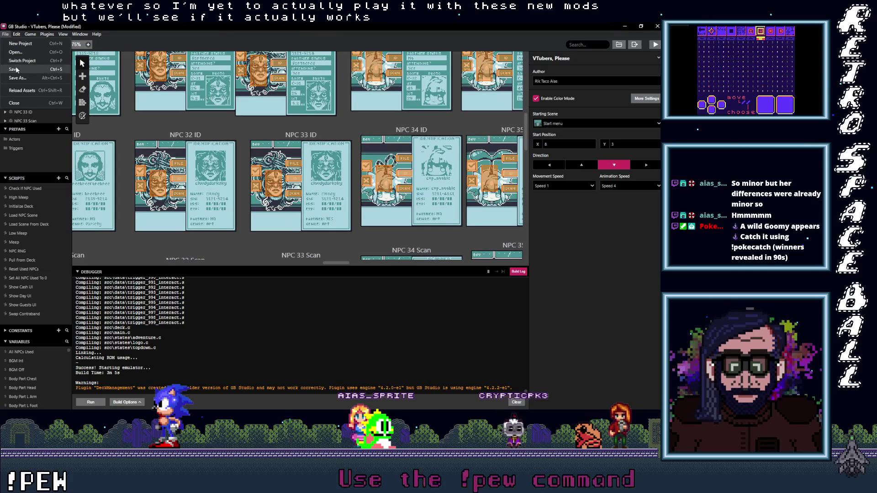
click(13, 69)
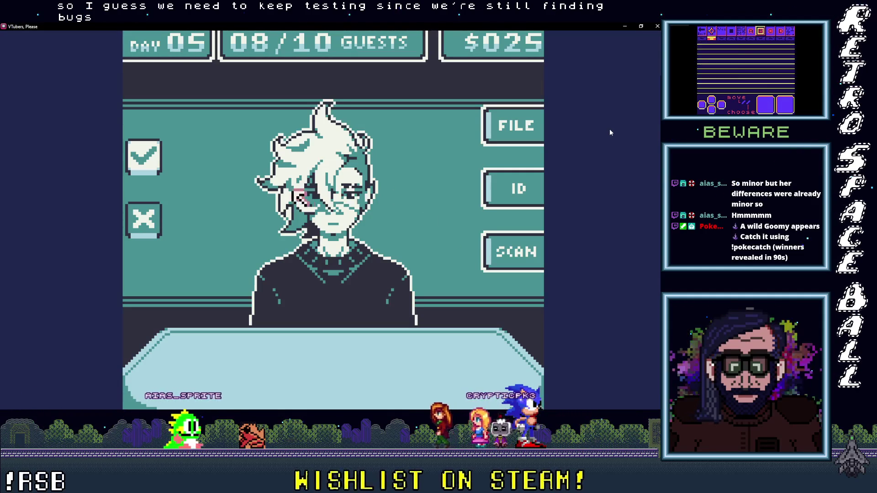
View the guest's body scan, ID card and on-file record in turn.
click(510, 250)
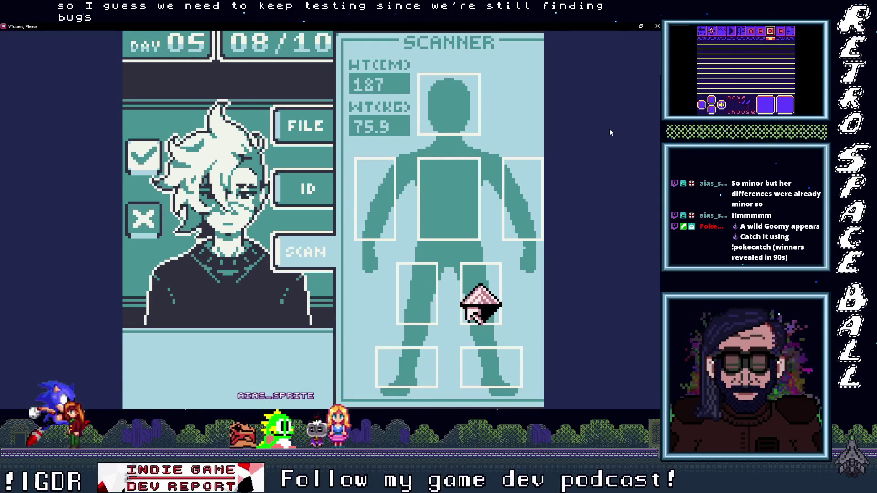
key(Return)
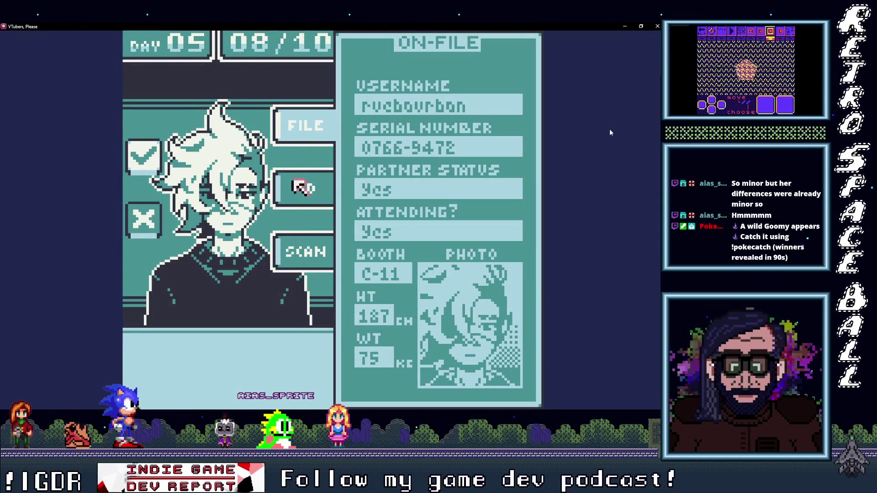
key(Return)
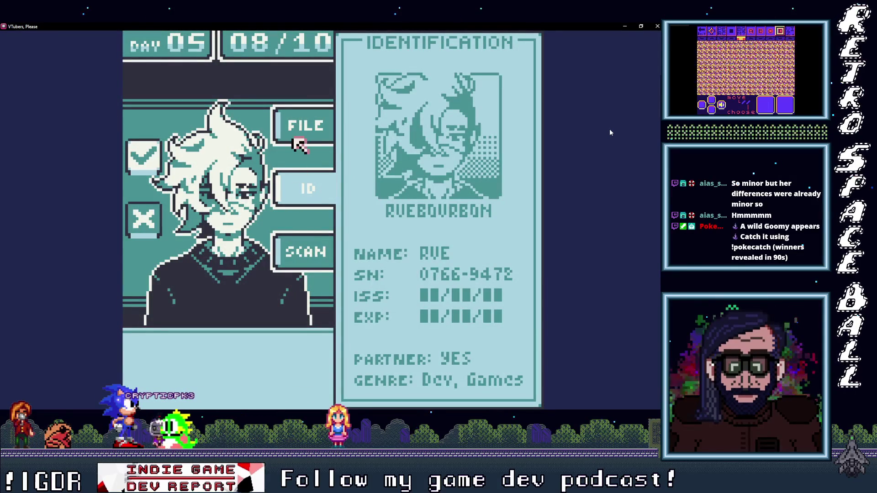
key(Return)
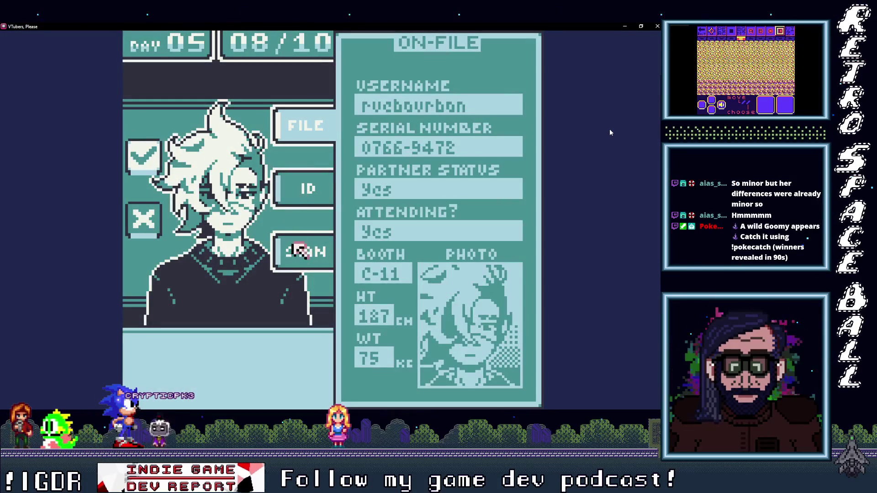
key(Return)
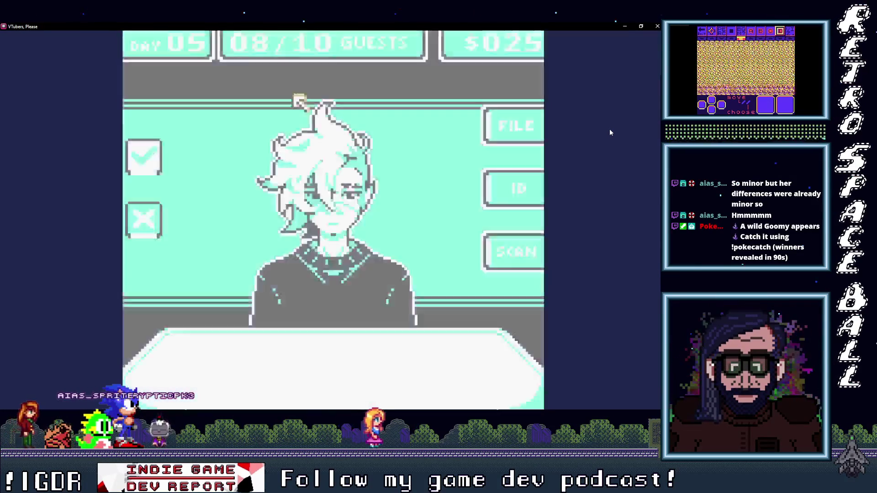
key(Return)
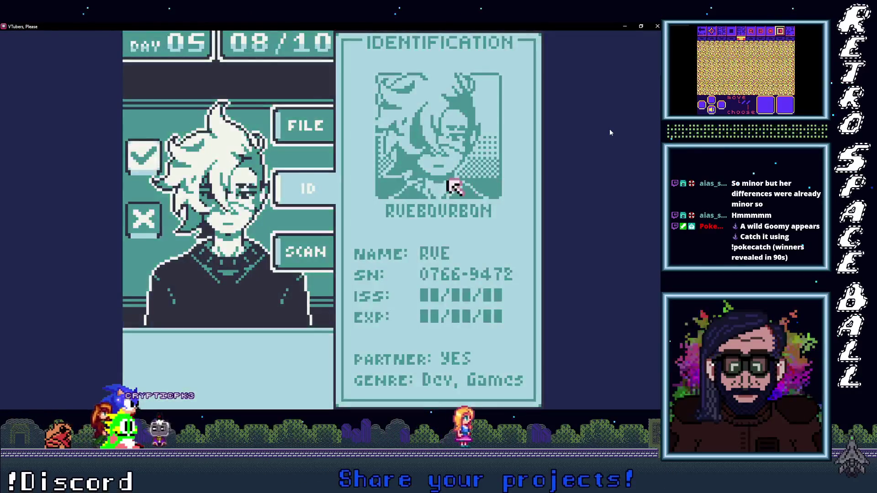
key(Return)
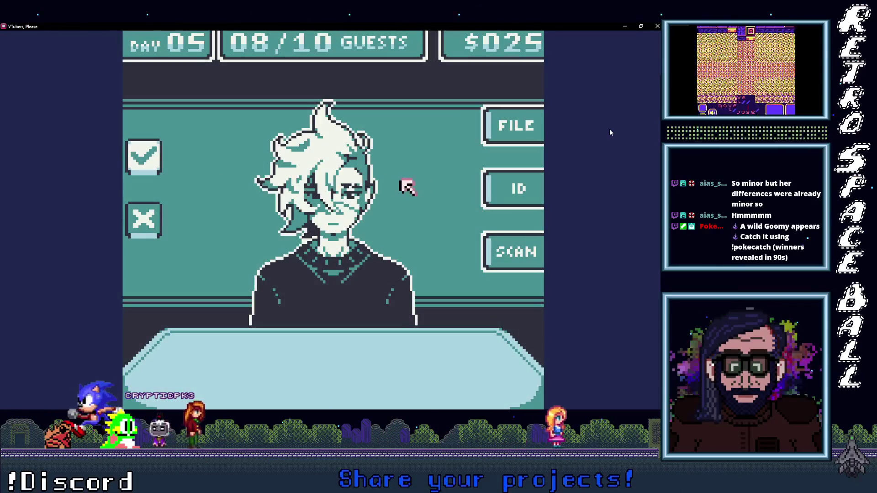
Recheck the body scan regions and the on-file record details.
key(Return)
key(Left)
key(Left)
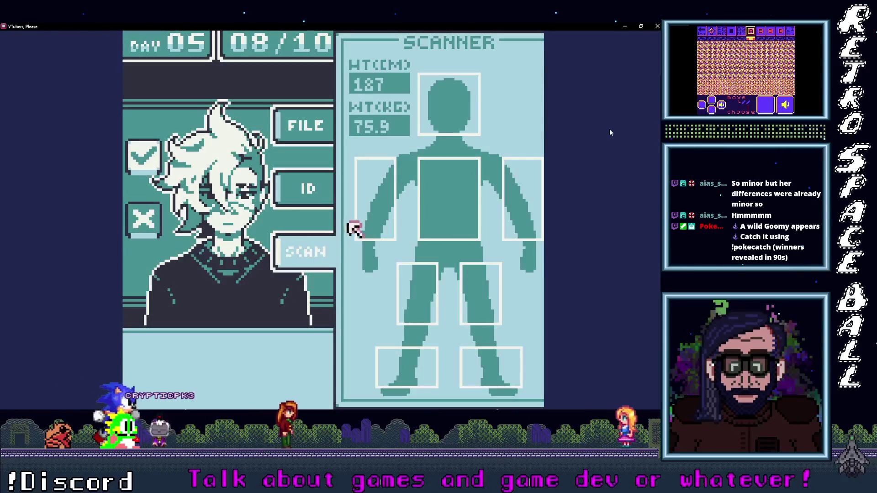
key(Return)
key(Right)
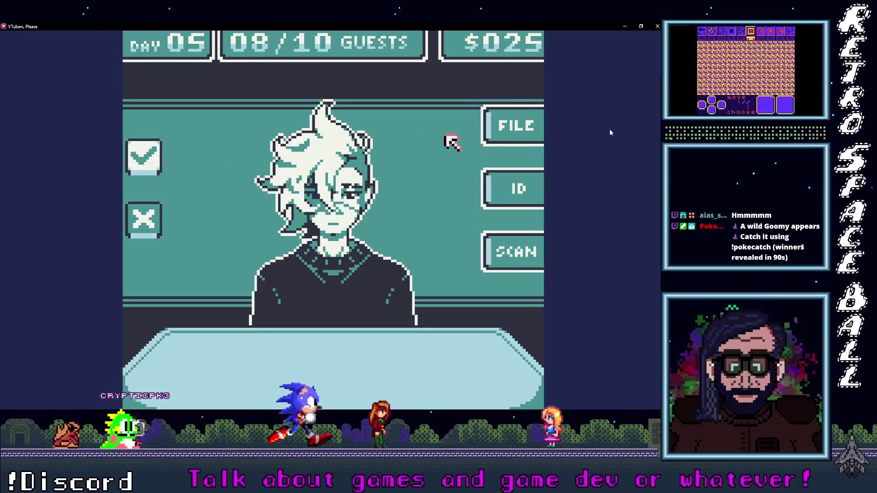
key(Return)
key(Left)
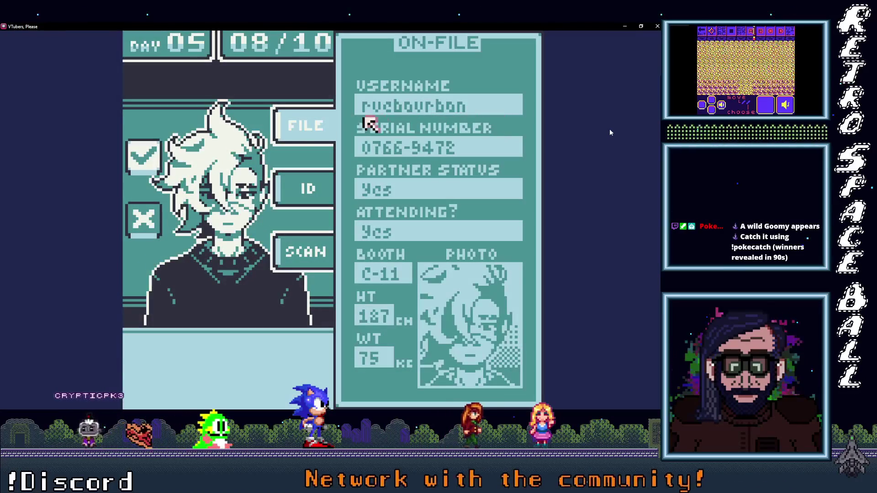
key(Left)
key(Return)
Choose the reject option to deny the guest entry as an impostor.
key(Left)
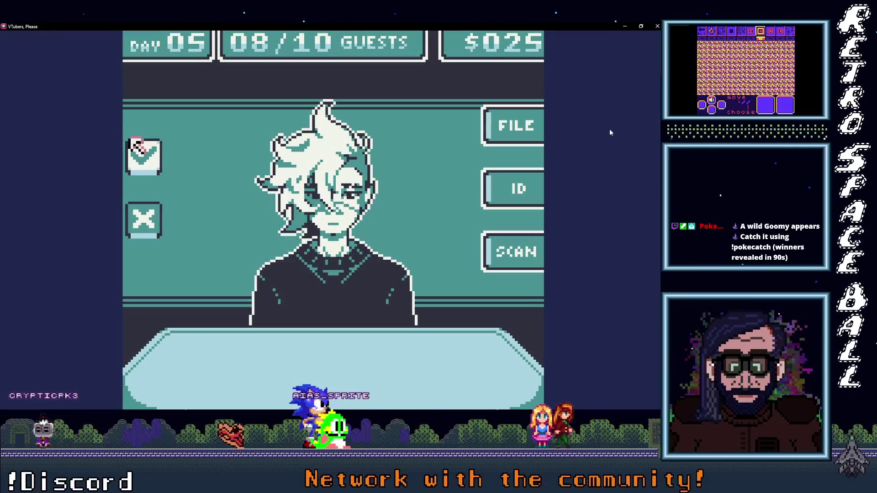
key(Down)
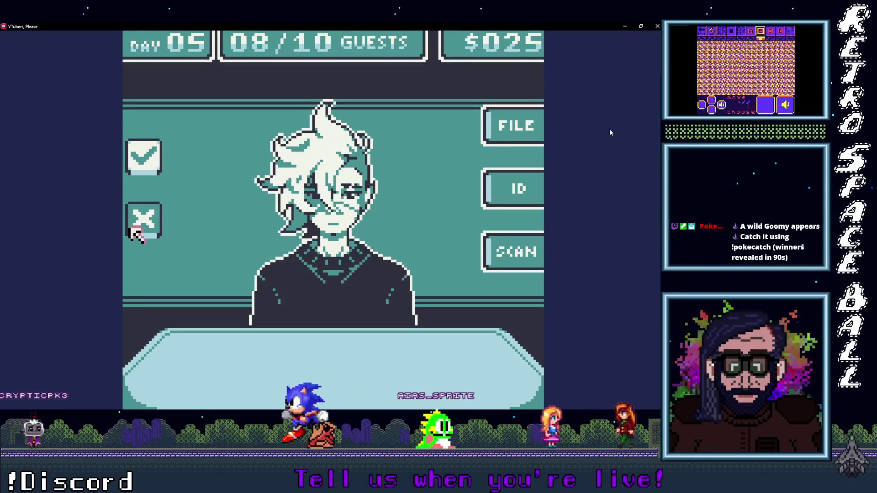
key(Return)
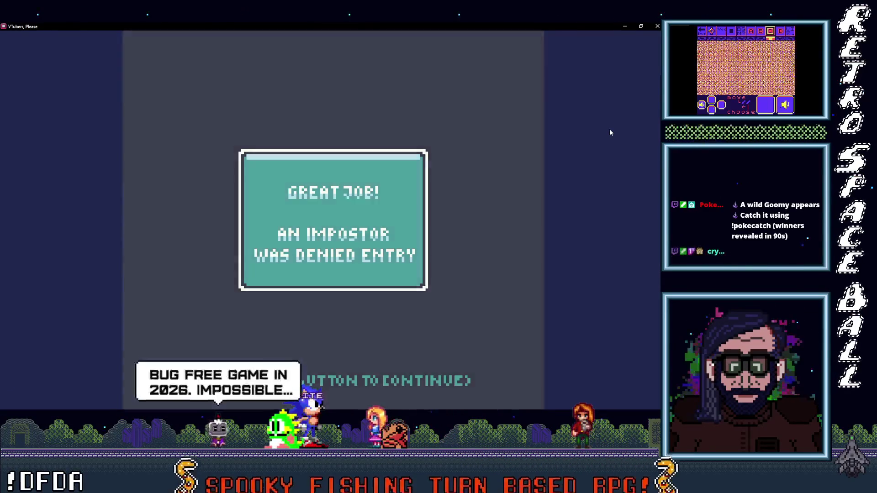
Call the next guest and inspect the body regions and height on their scan.
key(space)
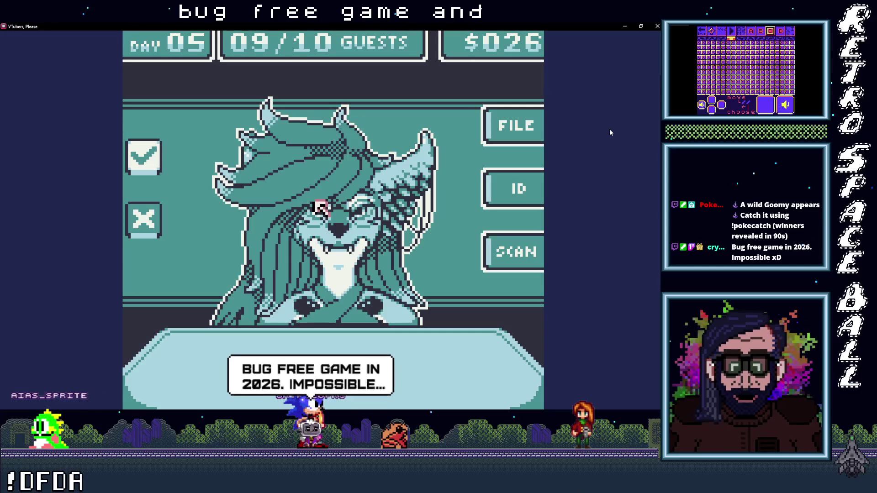
key(space)
key(Left)
key(Down)
key(Right)
key(Up)
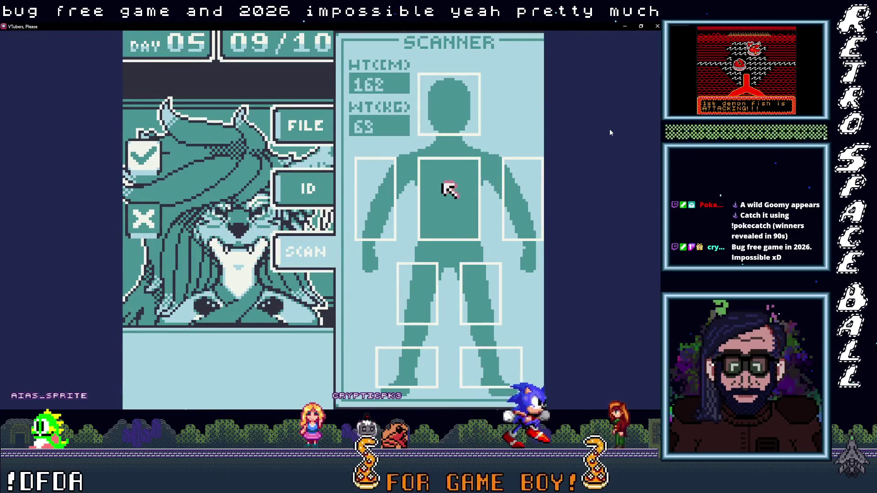
key(Right)
key(Up)
key(Left)
key(Right)
key(Down)
key(Left)
key(Left)
key(Left)
Compare the guest's ID card and on-file record, rechecking the body scan.
key(space)
key(Up)
key(space)
key(Down)
key(Down)
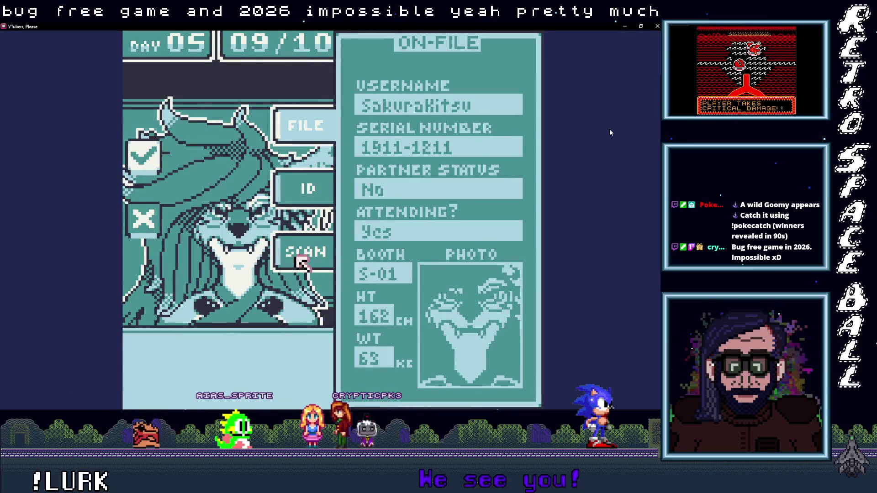
key(Right)
key(space)
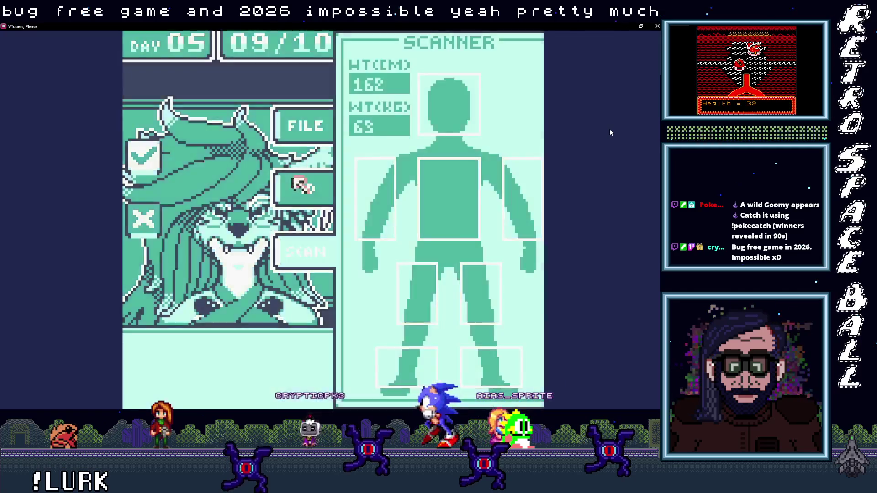
click(296, 187)
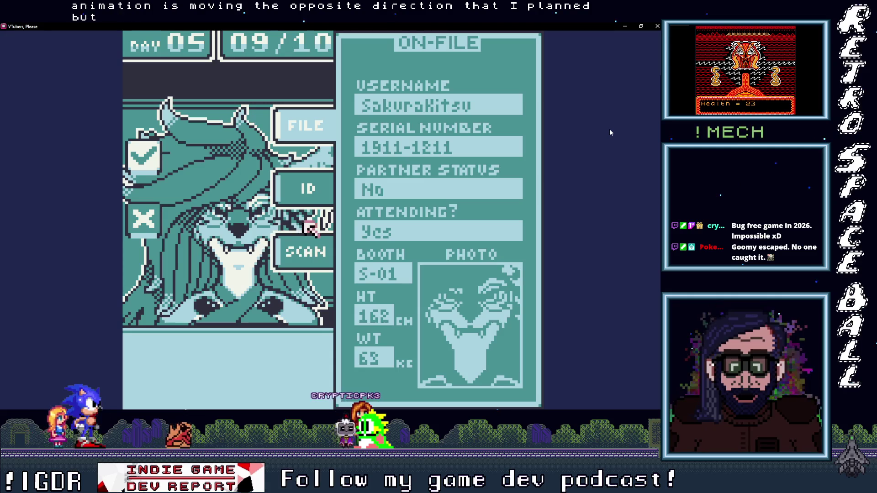
Deny the impostor guest entry and call the next guest.
key(Return)
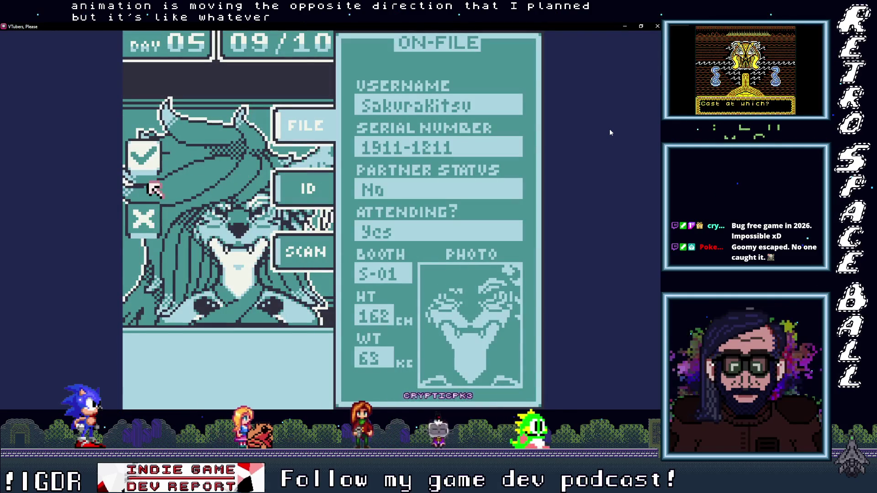
key(x)
key(Return)
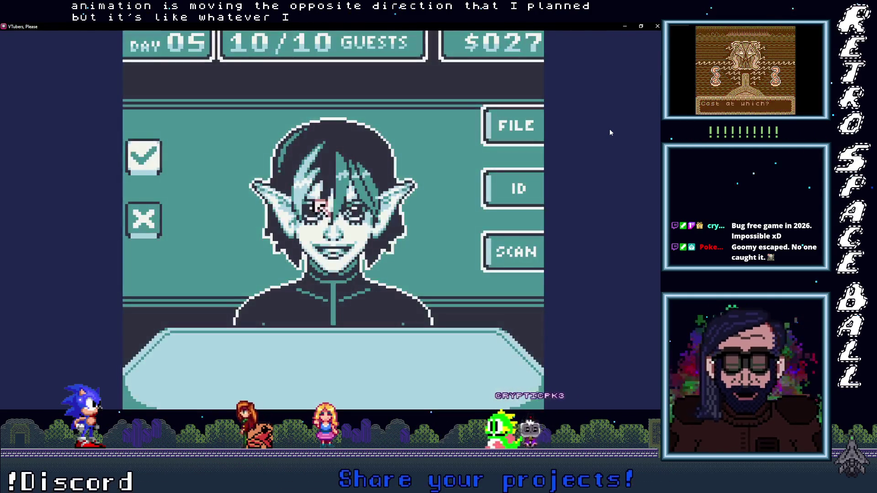
Check the last Day 05 guest's scan, ID and on-file record, then deliver the deny verdict.
key(Return)
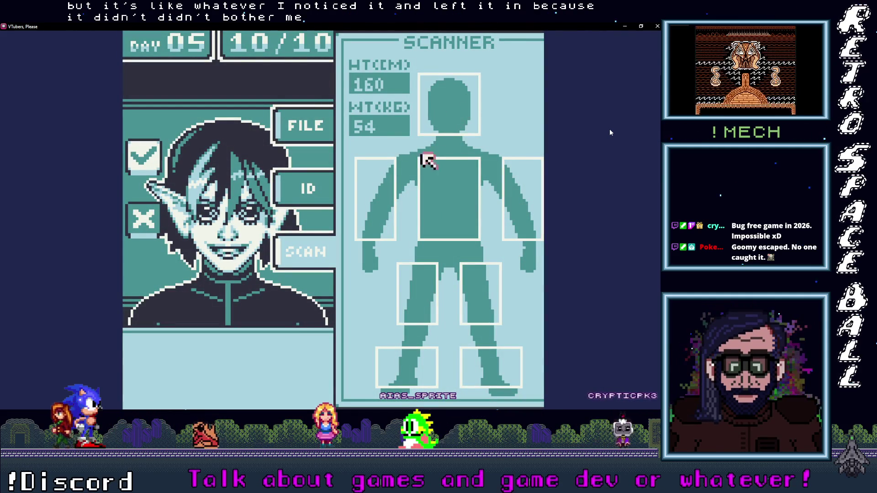
key(Return)
key(Return)
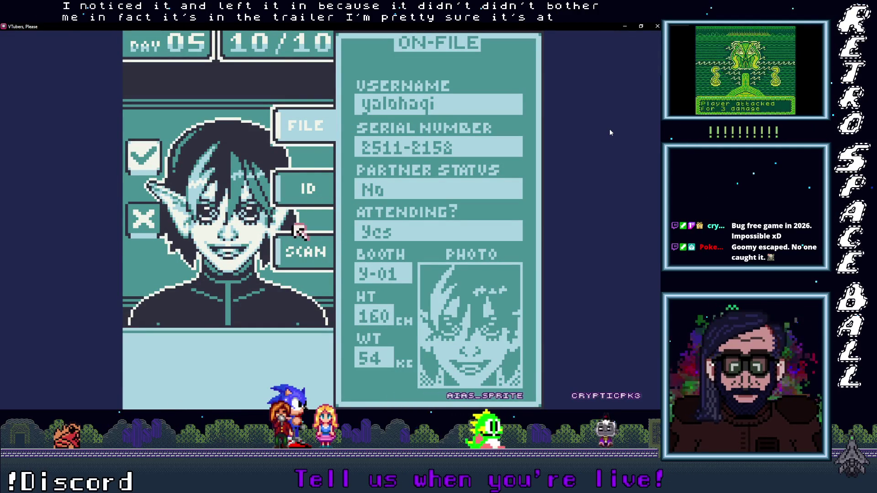
key(Return)
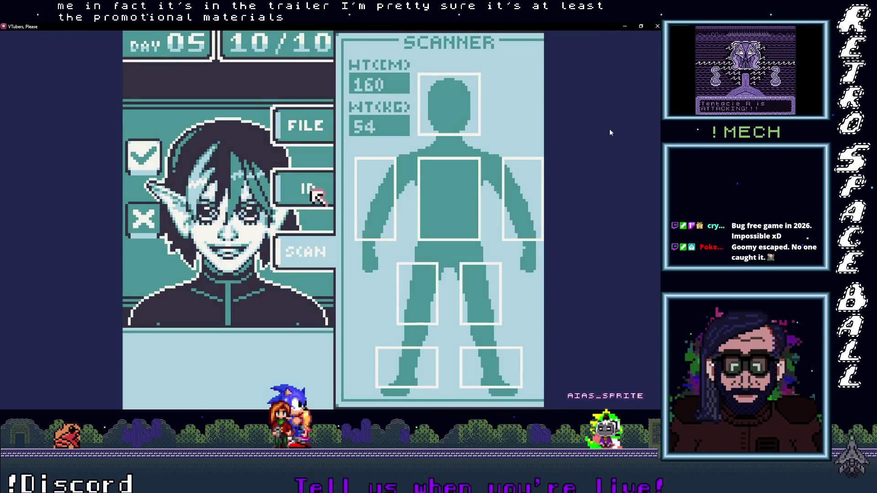
key(Return)
key(Up)
key(Return)
key(Down)
key(Return)
key(Up)
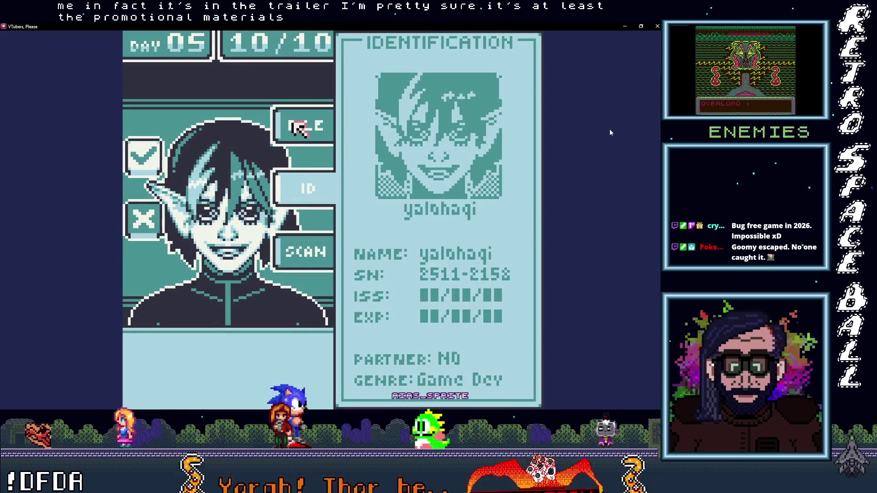
key(Return)
key(Down)
key(Left)
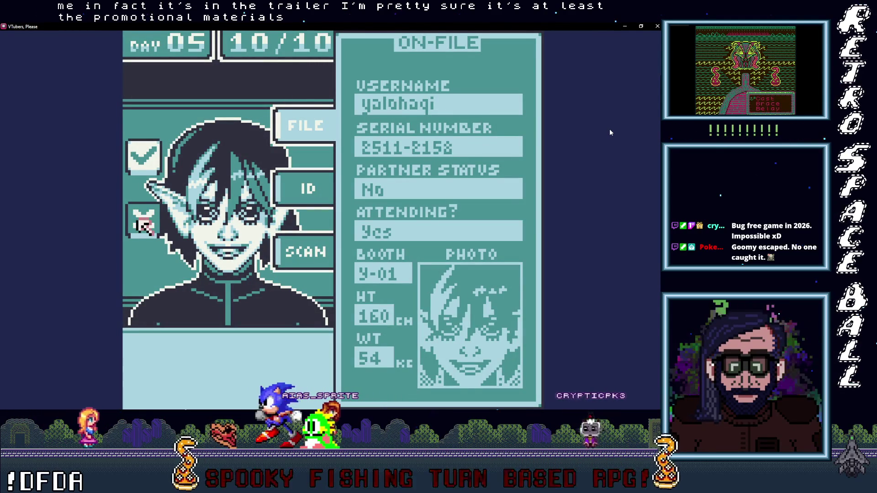
key(Return)
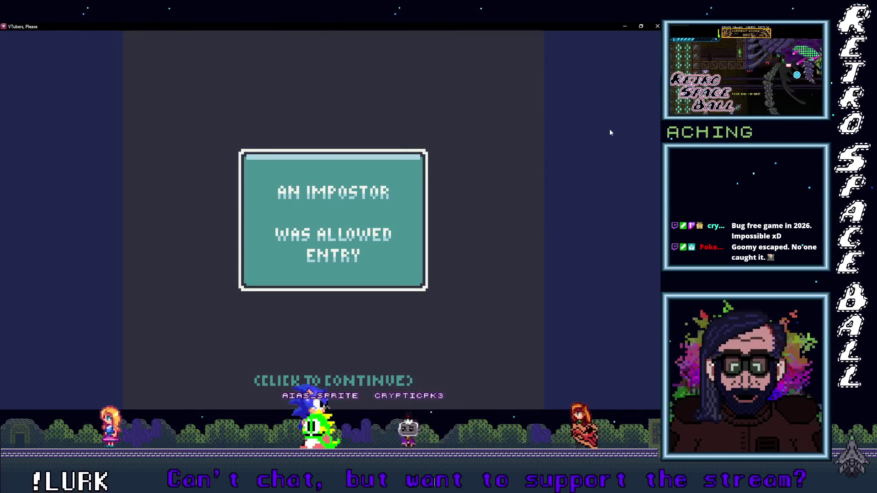
Advance from the day summary into Day 06 and close the game preview.
key(space)
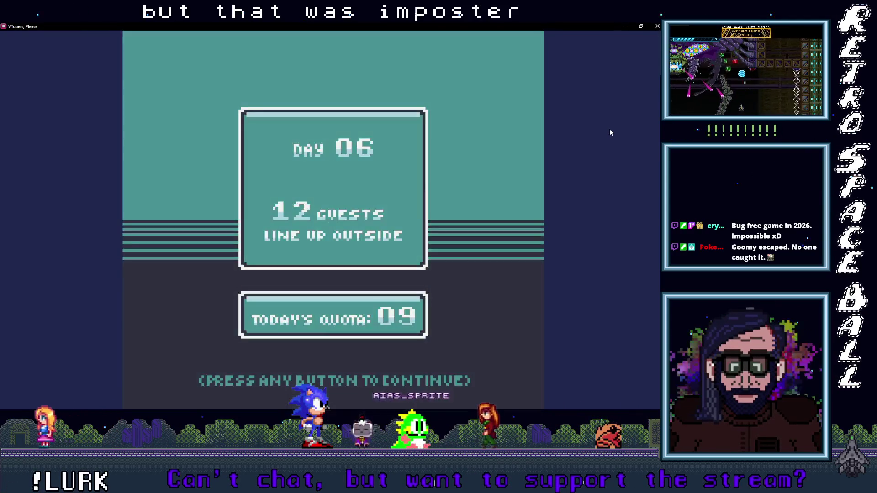
key(space)
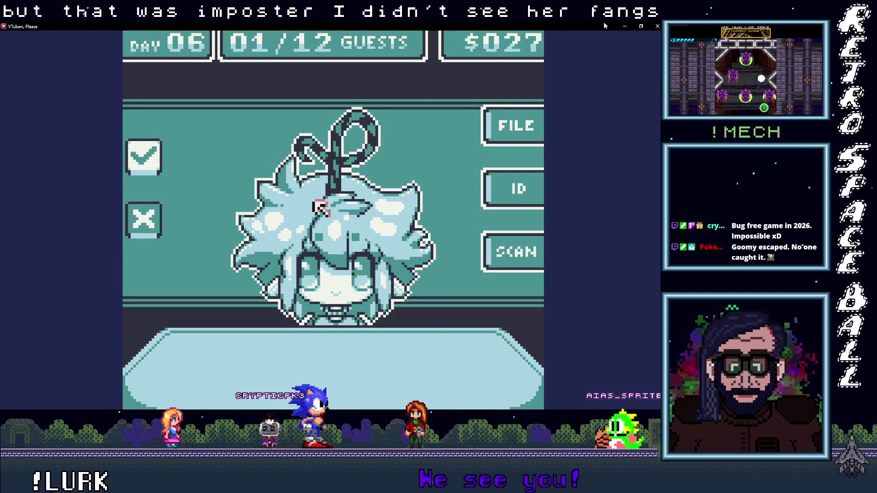
key(alt+F4)
scroll(201, 178, right, 15)
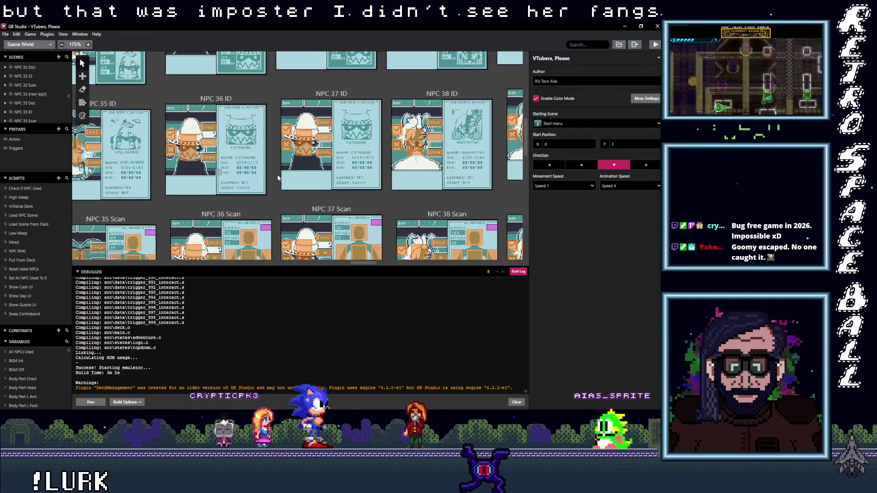
Scroll the Game World canvas to the NPC 54–56 scenes and down to their Scan row.
scroll(159, 143, right, 10)
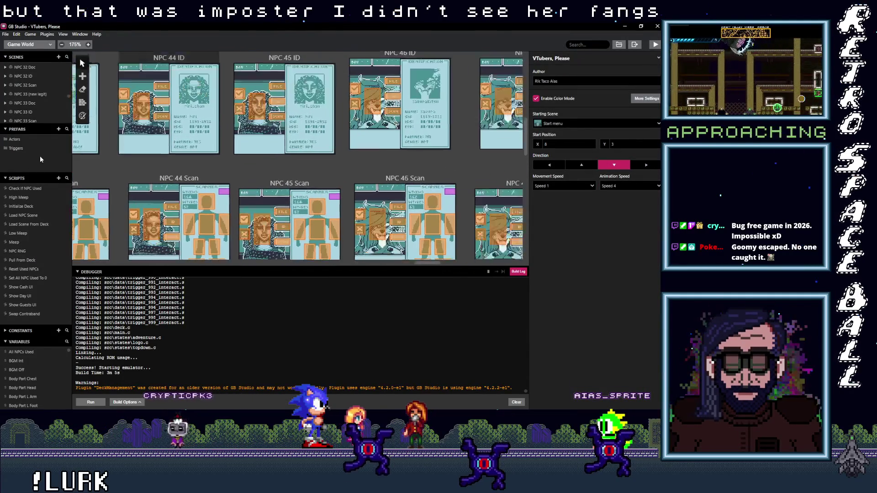
scroll(276, 135, right, 10)
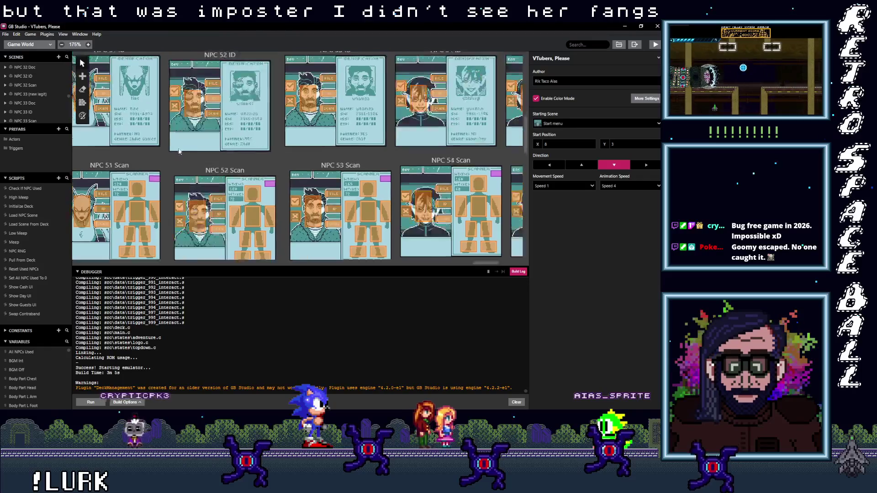
scroll(340, 176, left, 3)
scroll(339, 176, down, 1)
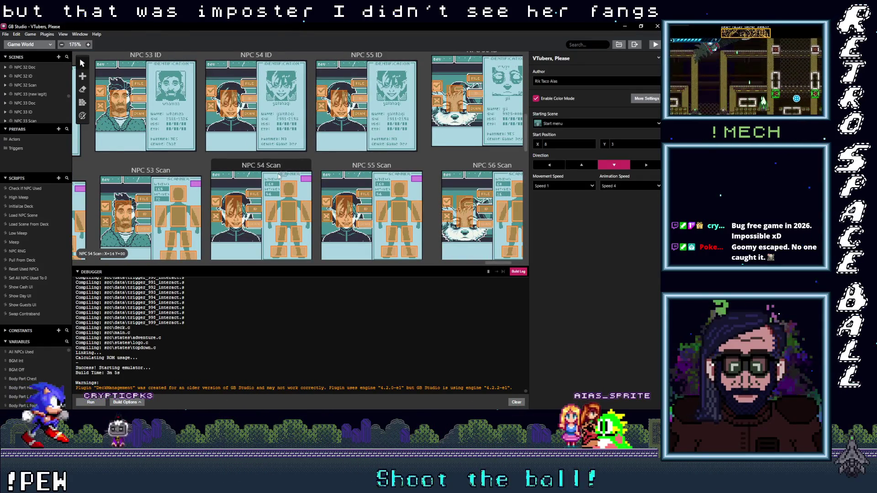
ctrl+scroll(281, 176, up, 1)
ctrl+scroll(279, 176, up, 1)
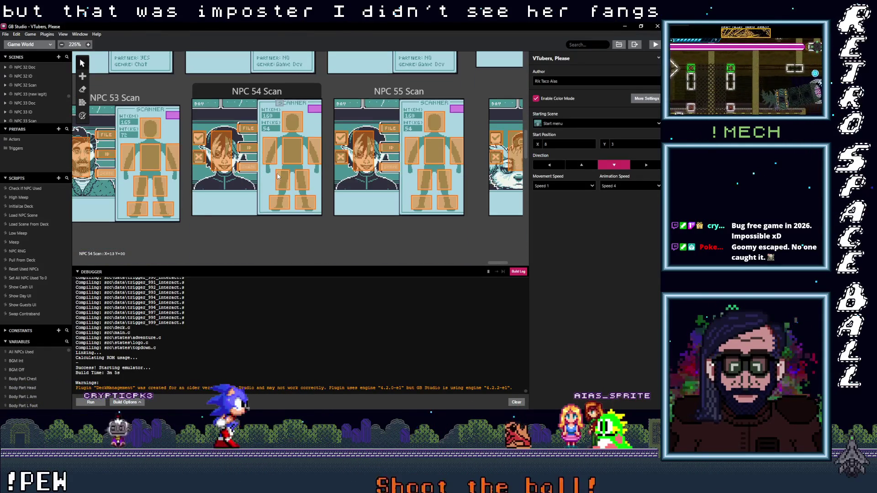
scroll(277, 173, up, 5)
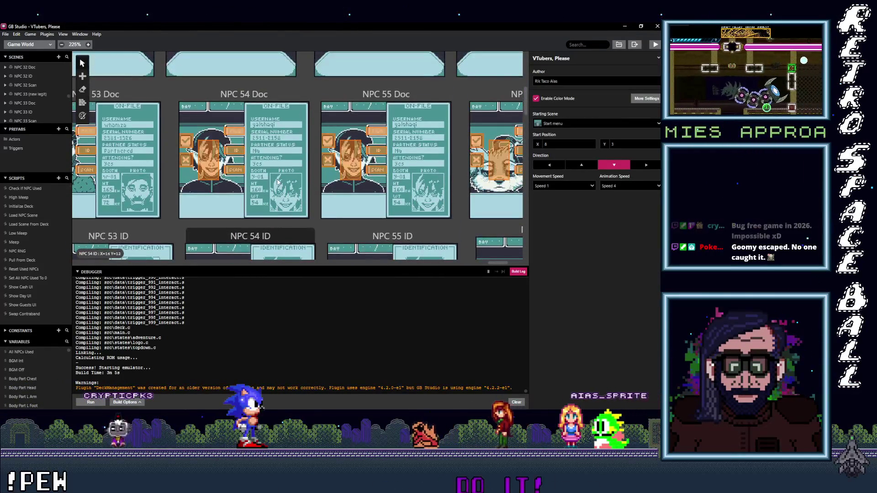
scroll(278, 181, up, 5)
scroll(277, 181, down, 5)
scroll(326, 204, right, 2)
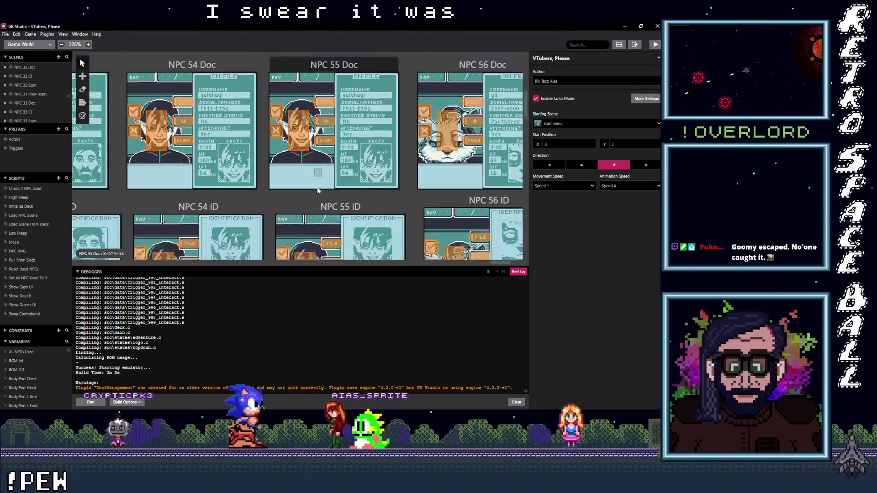
scroll(314, 178, down, 10)
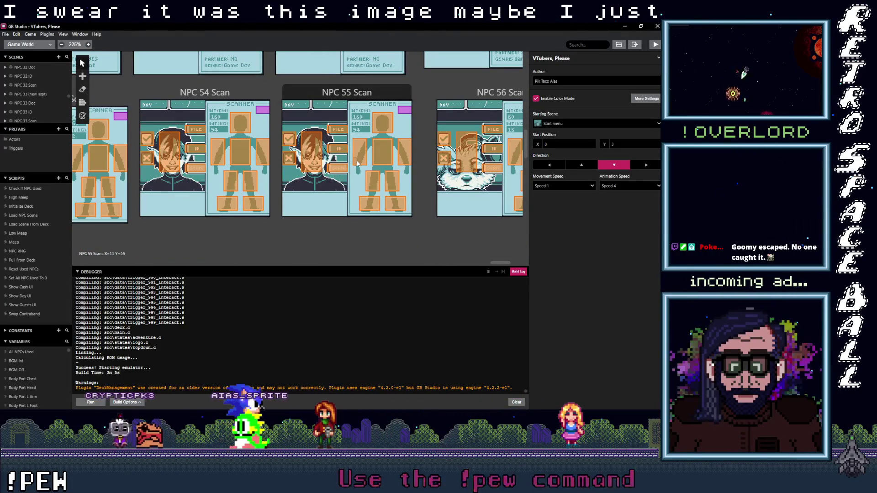
Inspect NPC 55 Scan's arm, chest, head, leg and foot triggers, ending on Trigger 10.
click(359, 153)
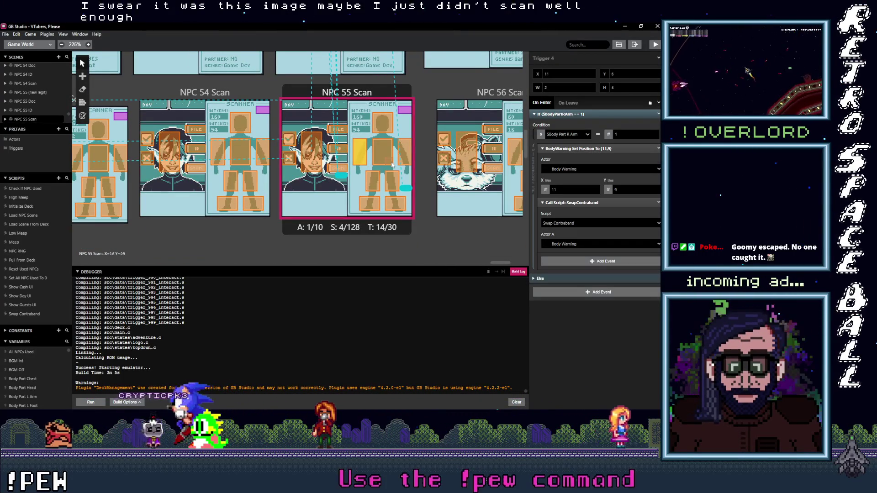
click(385, 158)
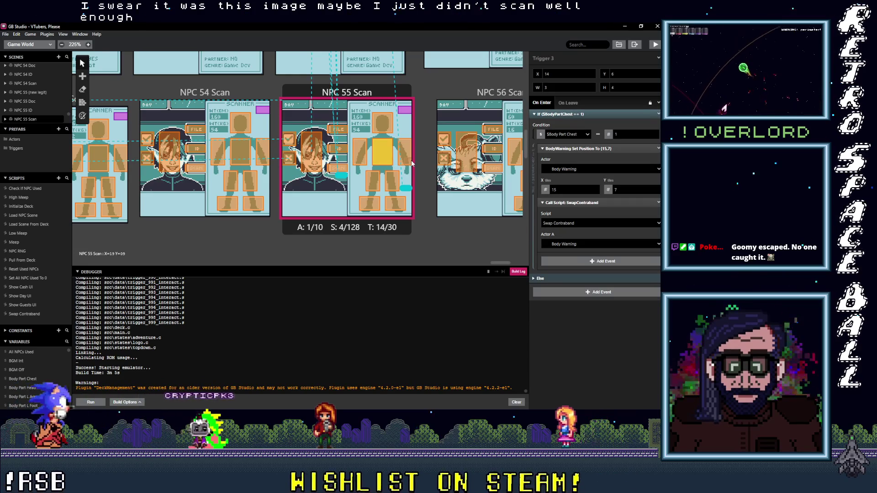
click(388, 128)
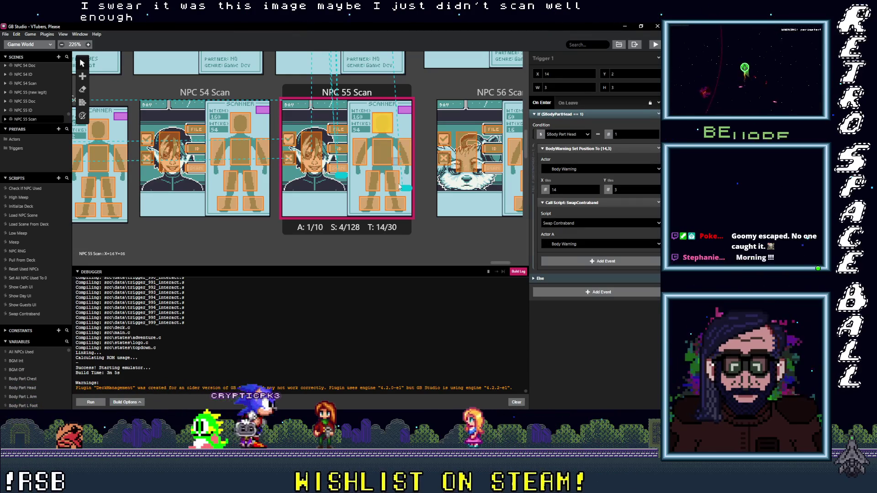
click(372, 181)
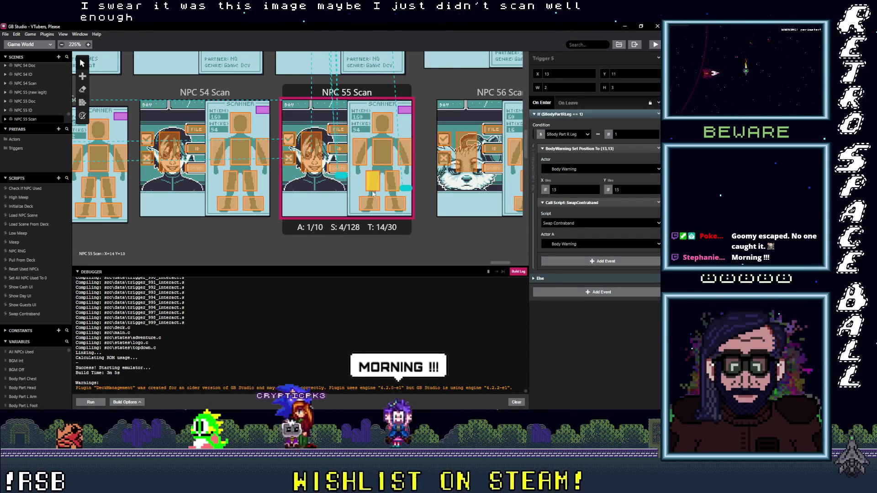
click(370, 206)
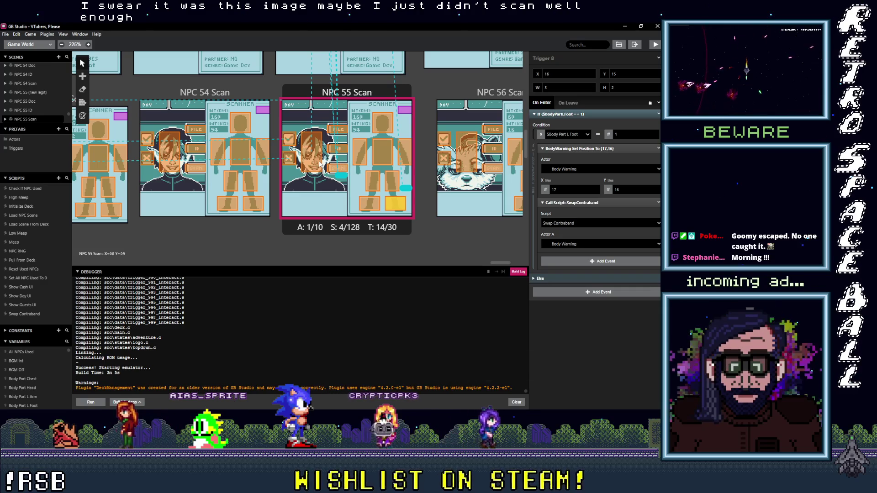
click(291, 159)
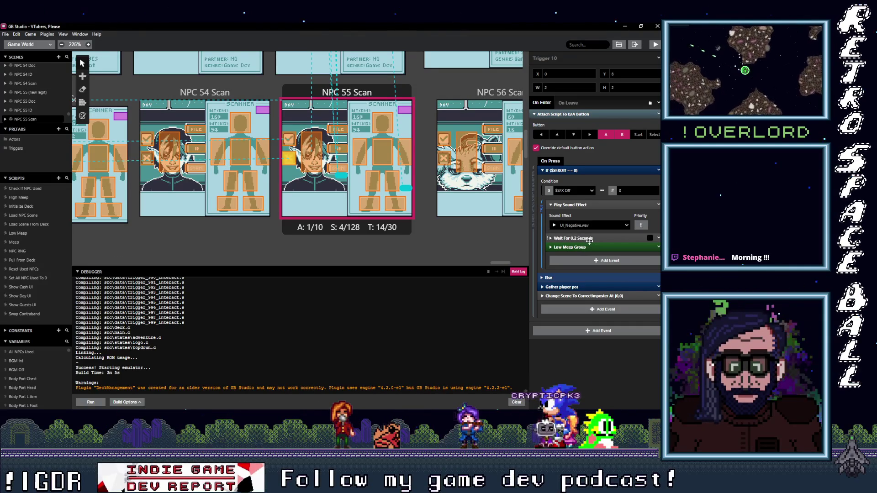
Expand Trigger 9's B/A button script and check its Change Scene To MistakeImposter event.
click(581, 288)
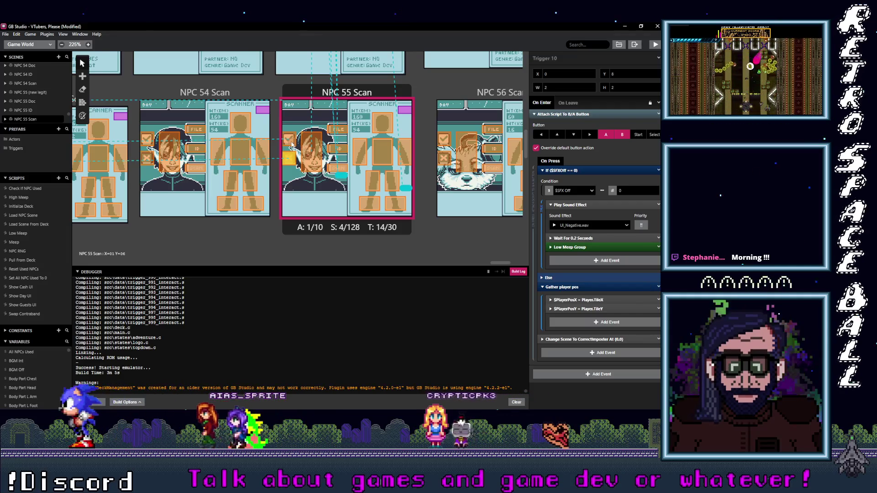
click(292, 144)
click(556, 115)
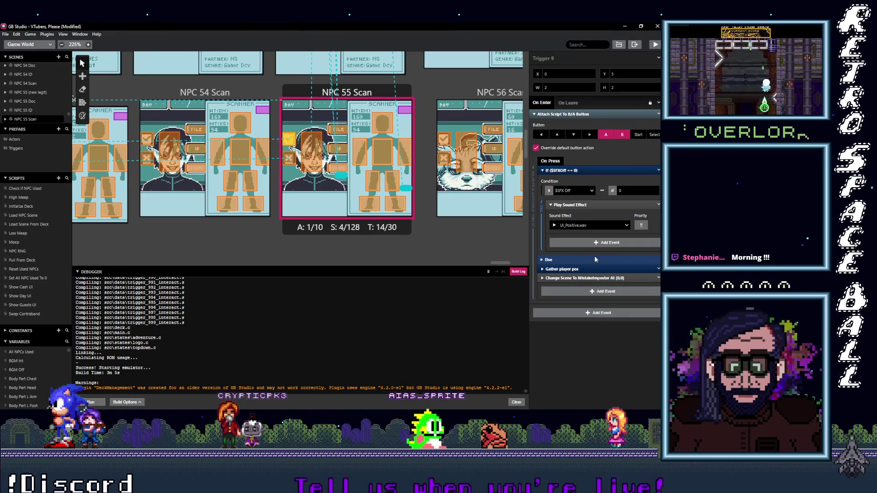
click(569, 278)
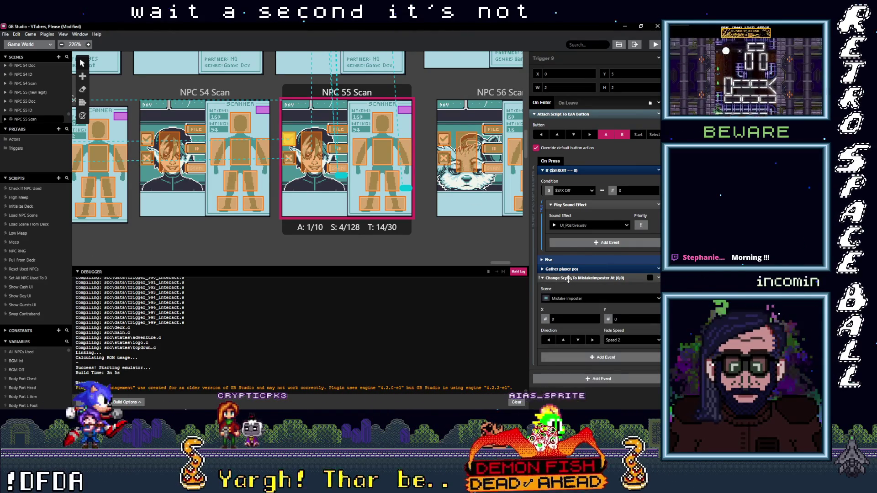
click(568, 278)
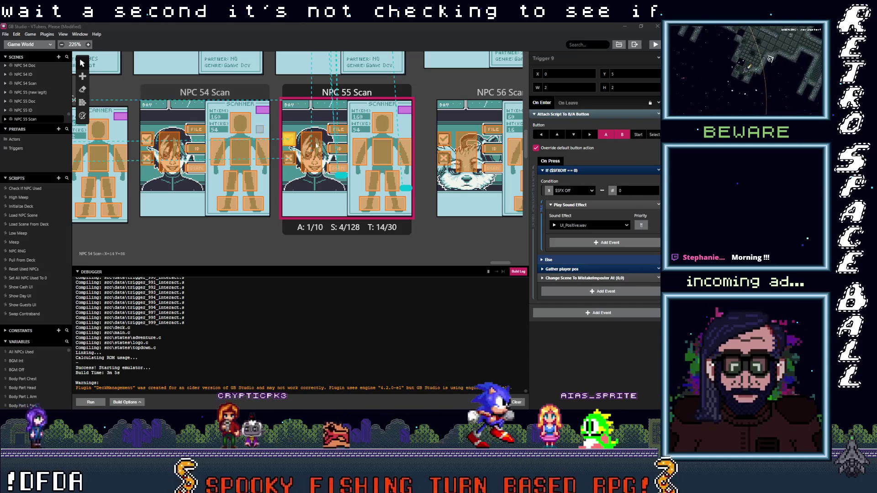
scroll(284, 137, up, 2)
click(284, 89)
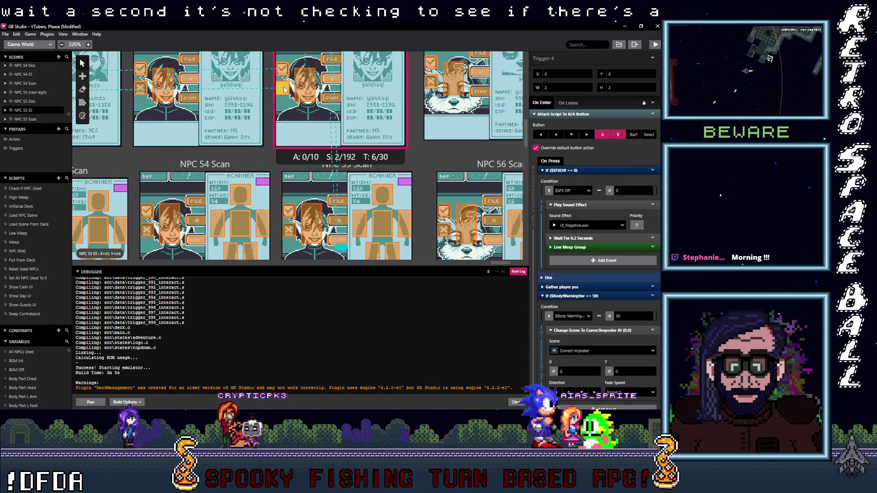
scroll(277, 126, down, 3)
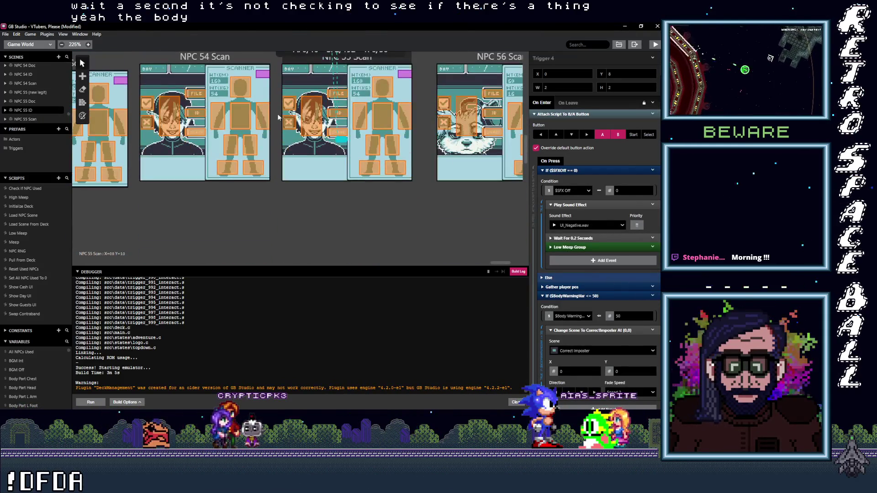
click(289, 126)
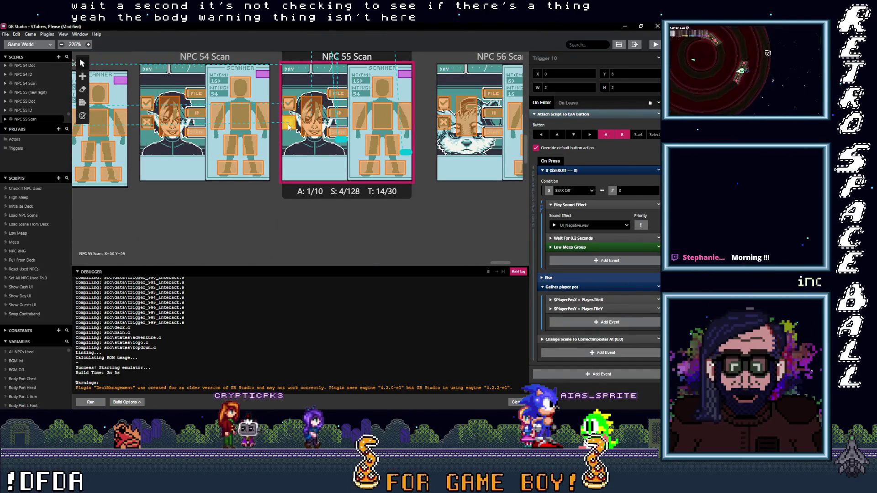
scroll(289, 126, up, 1)
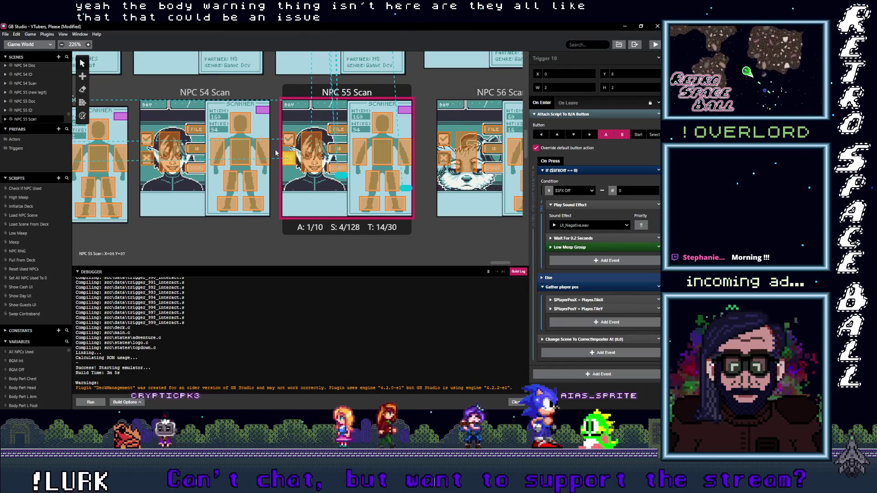
click(149, 160)
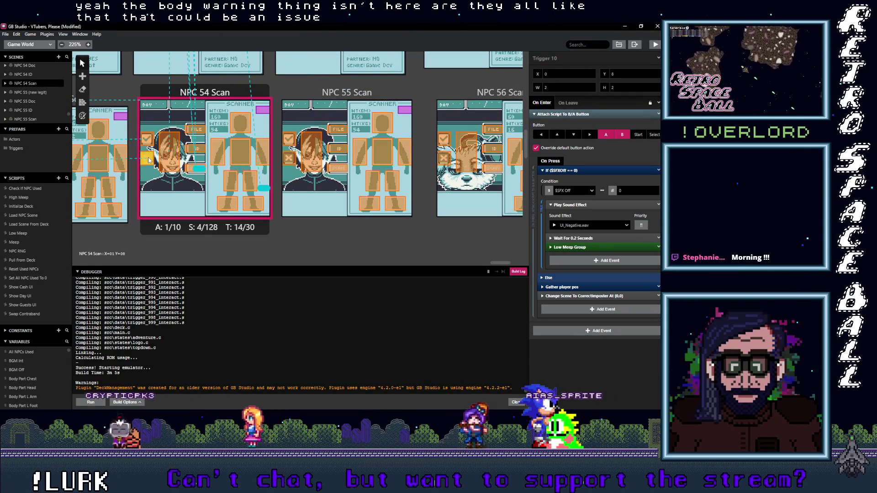
click(149, 140)
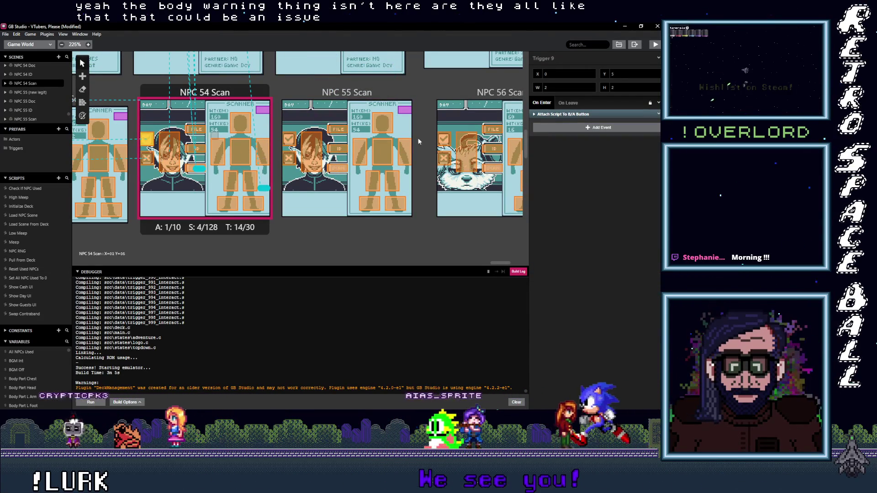
click(581, 115)
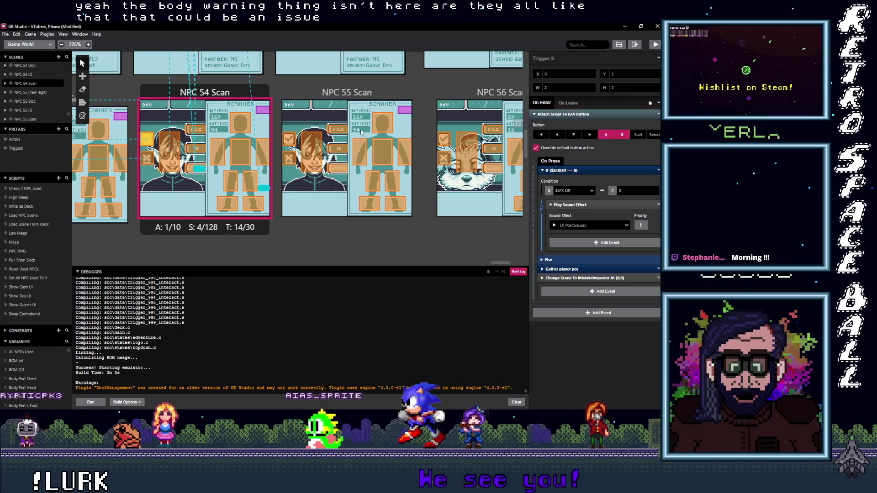
click(291, 160)
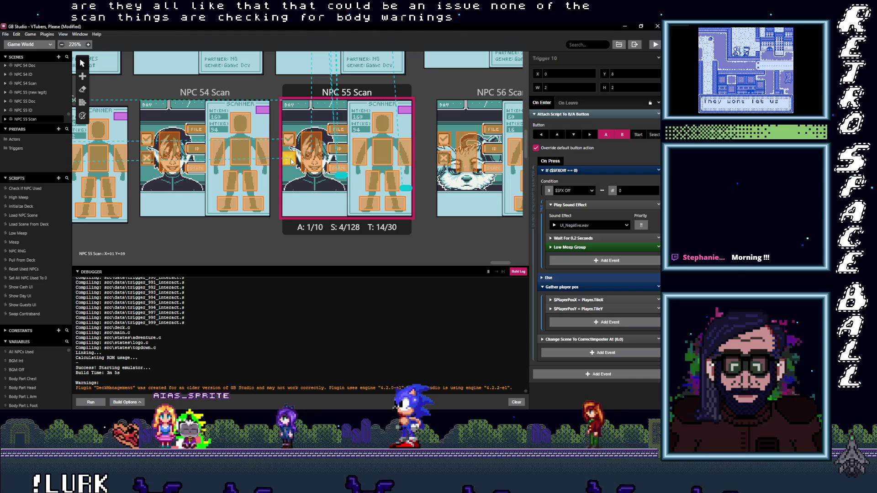
click(289, 144)
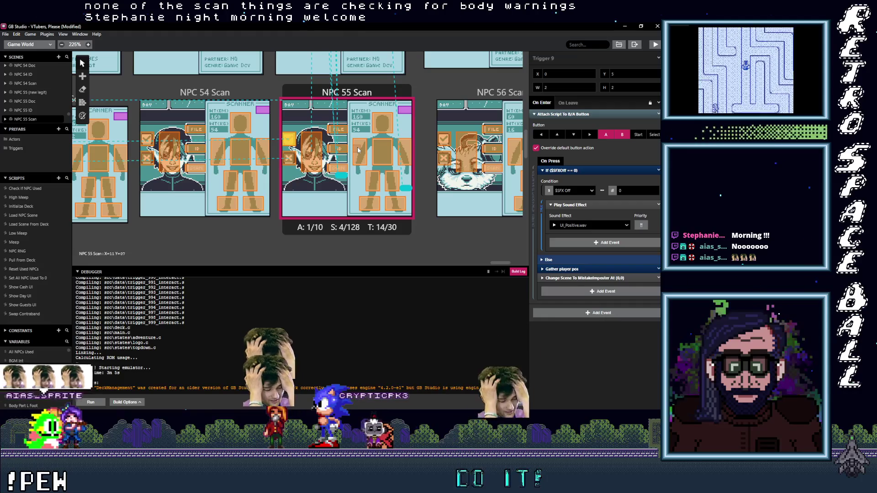
click(358, 150)
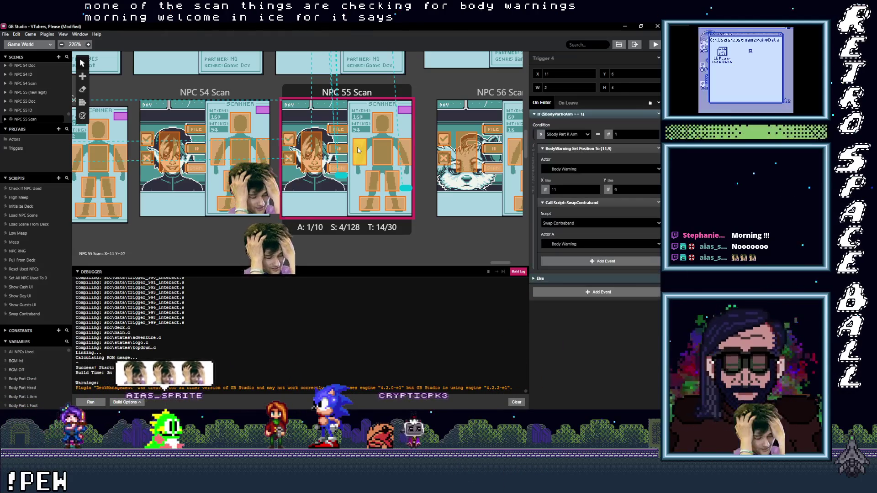
scroll(358, 150, up, 3)
click(282, 160)
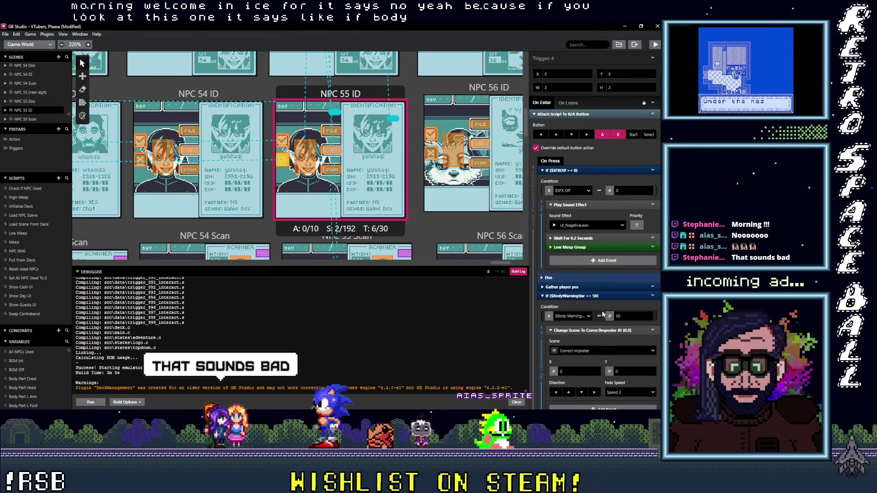
scroll(601, 313, down, 3)
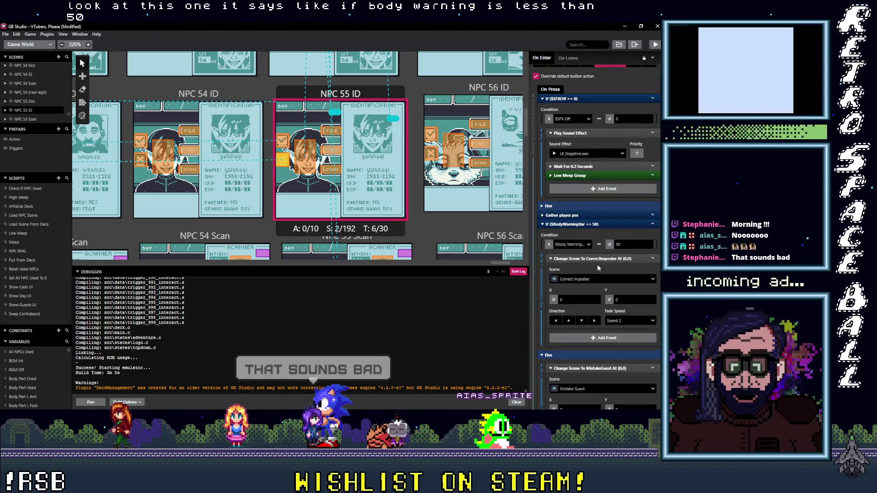
scroll(598, 264, down, 3)
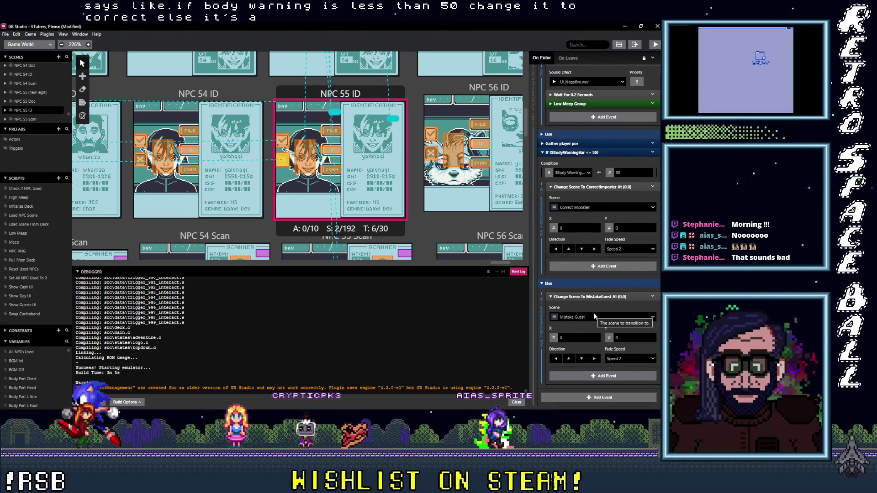
scroll(410, 200, down, 3)
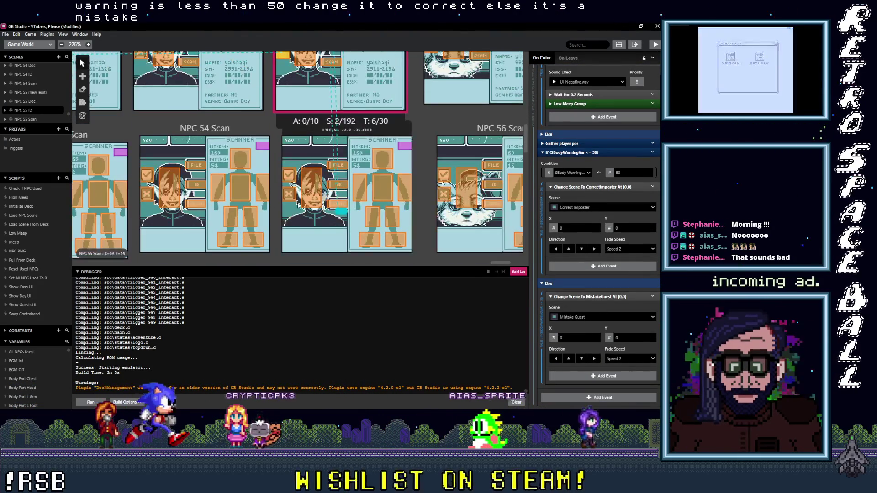
click(289, 194)
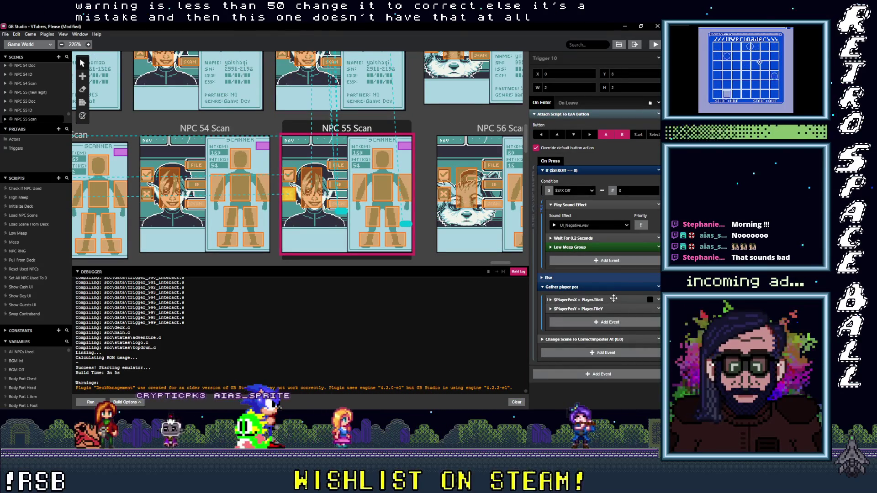
click(288, 175)
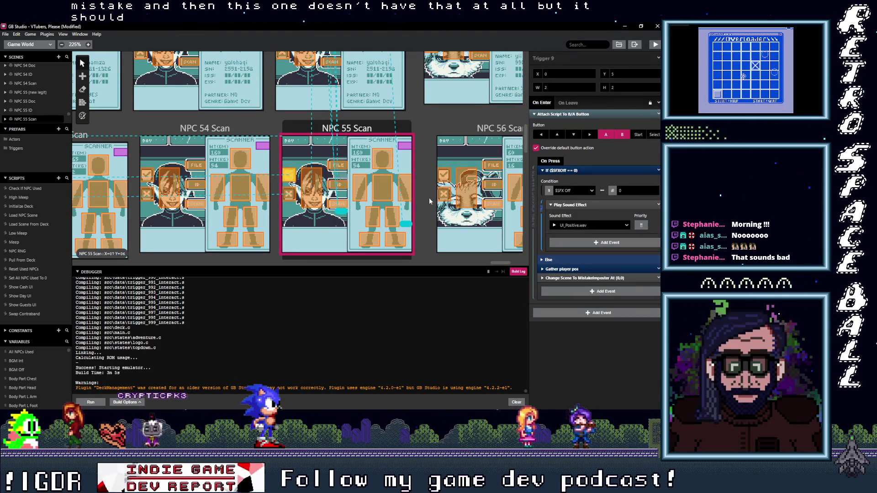
scroll(264, 141, up, 2)
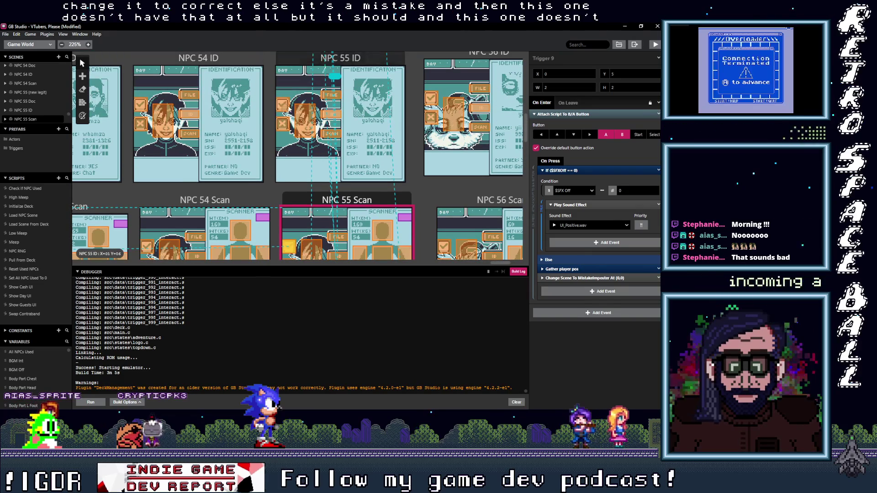
click(282, 105)
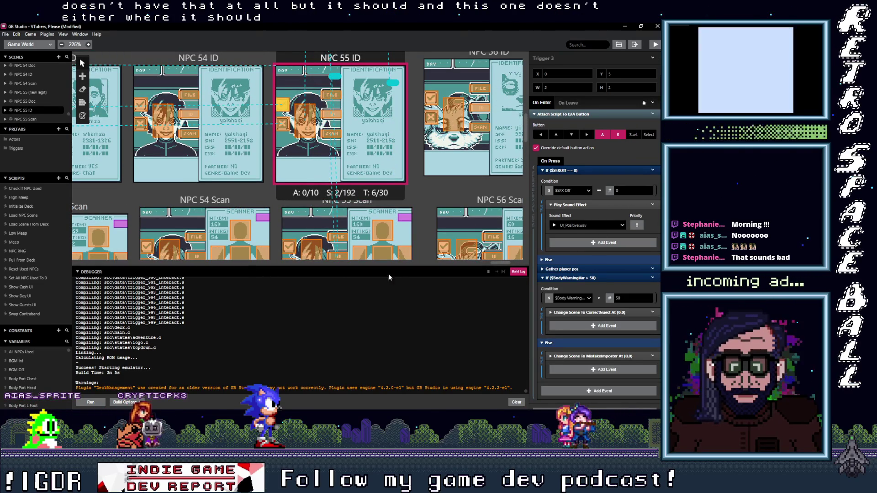
drag(499, 261, 254, 285)
scroll(247, 183, down, 3)
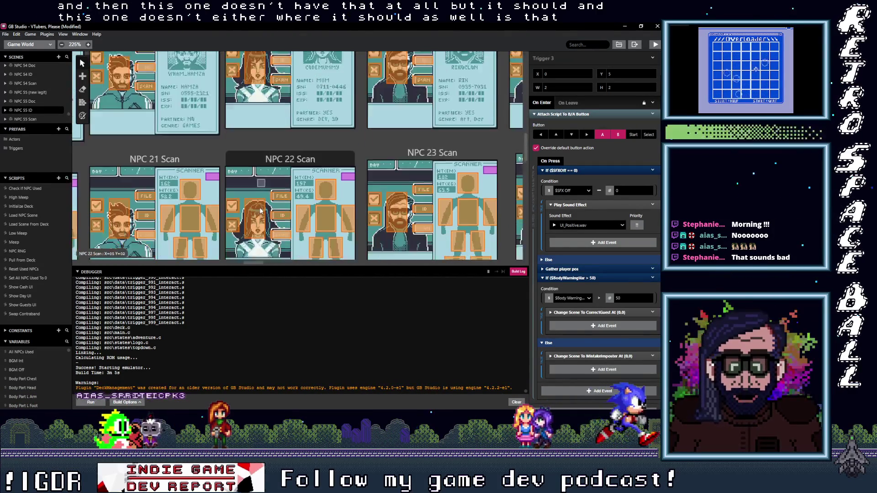
click(233, 160)
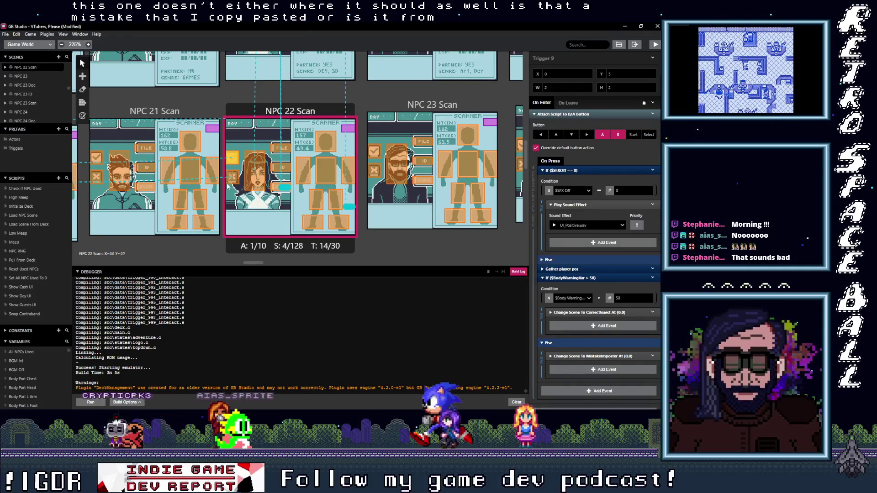
scroll(277, 184, down, 3)
scroll(277, 183, up, 3)
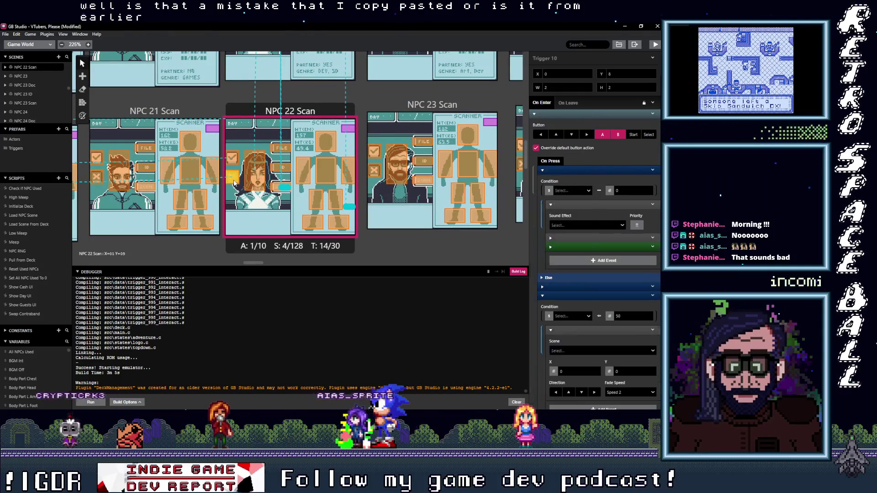
click(373, 169)
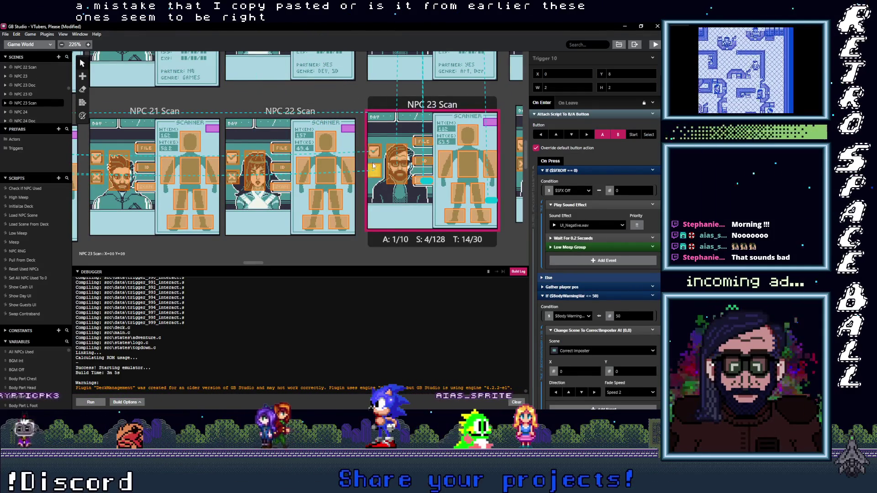
click(374, 150)
scroll(340, 192, right, 3)
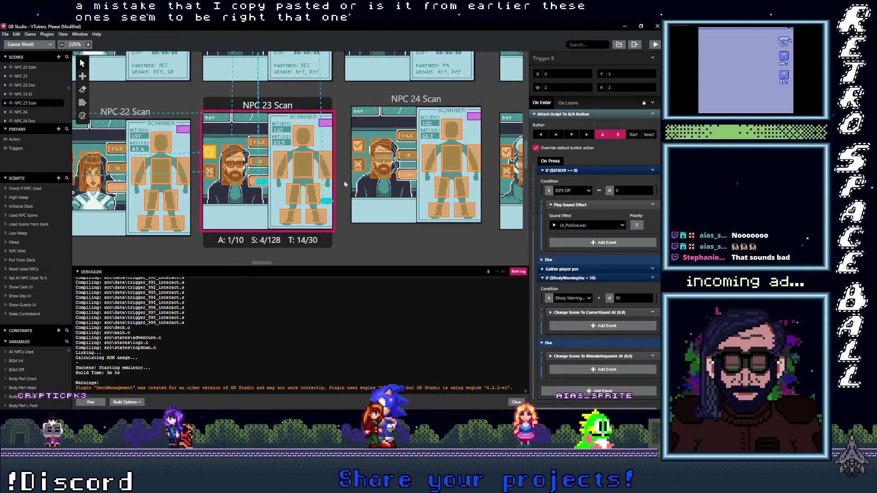
click(355, 168)
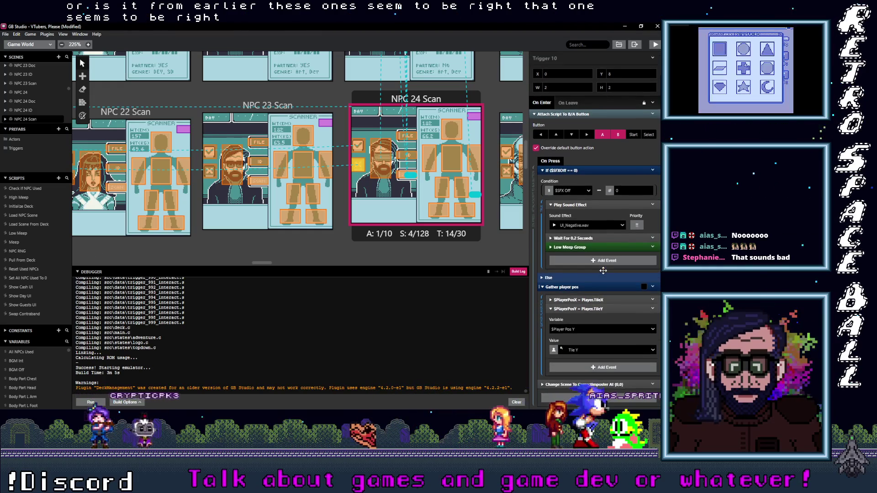
click(357, 146)
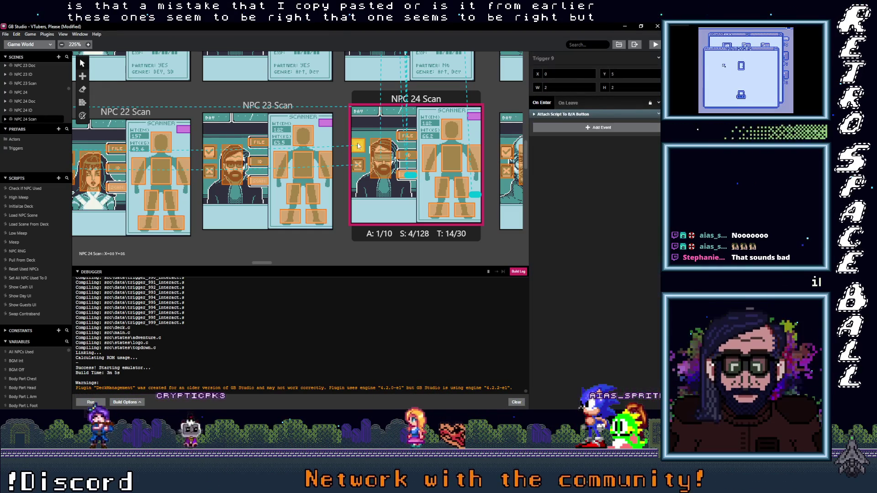
click(570, 115)
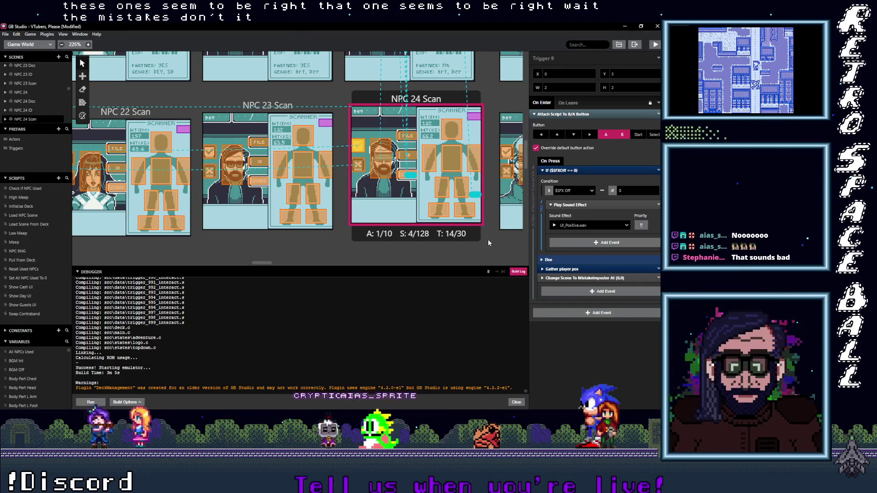
scroll(492, 250, right, 3)
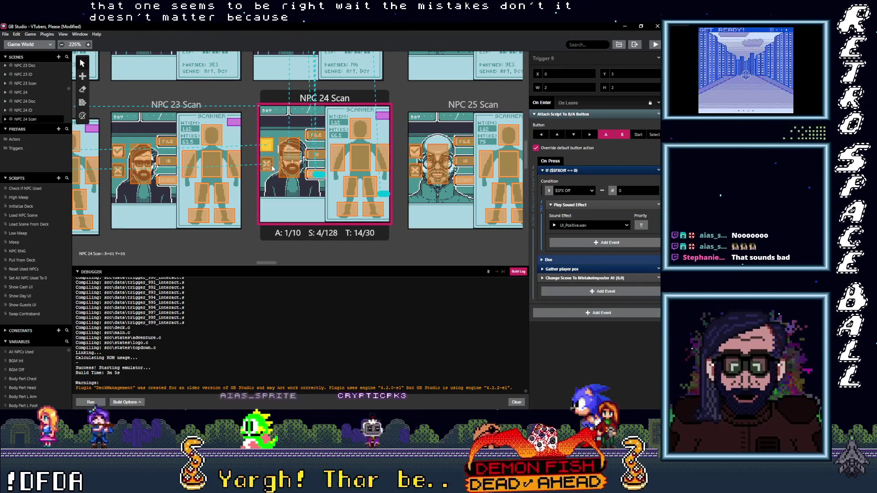
click(273, 168)
mouse_move(271, 263)
mouse_down()
mouse_move(448, 273)
mouse_move(440, 276)
mouse_up()
scroll(304, 182, up, 2)
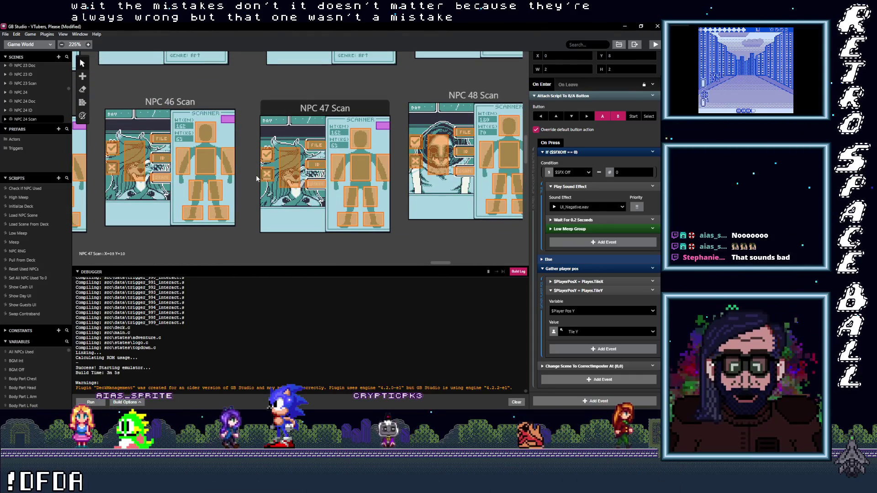
Inspect the button triggers in NPC 47, 55 and 54 Scan, including NPC 54's Trigger 9.
click(268, 174)
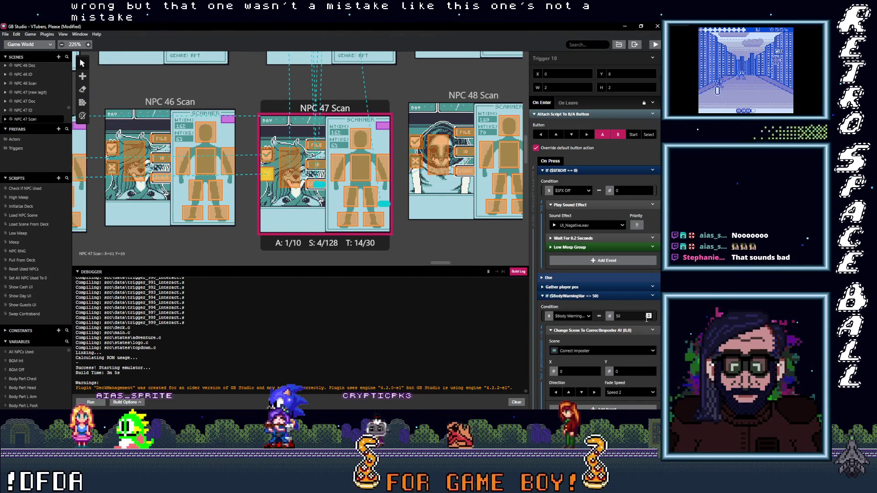
scroll(382, 243, right, 10)
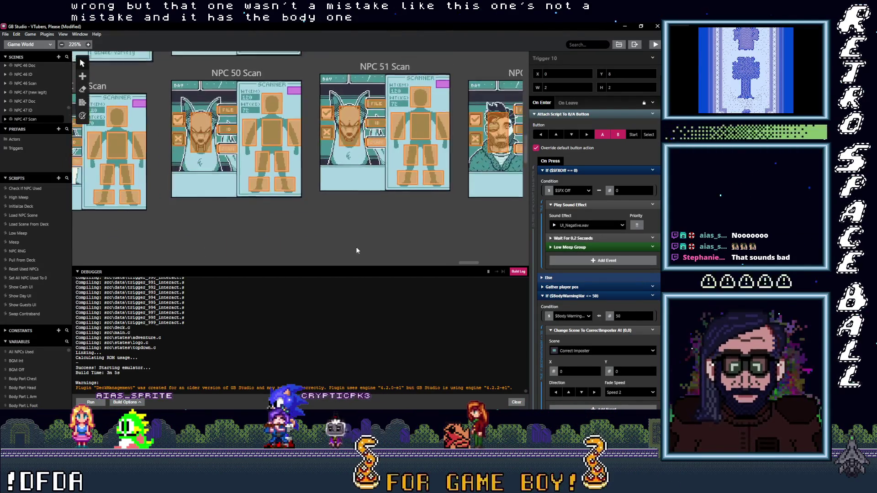
scroll(350, 245, right, 6)
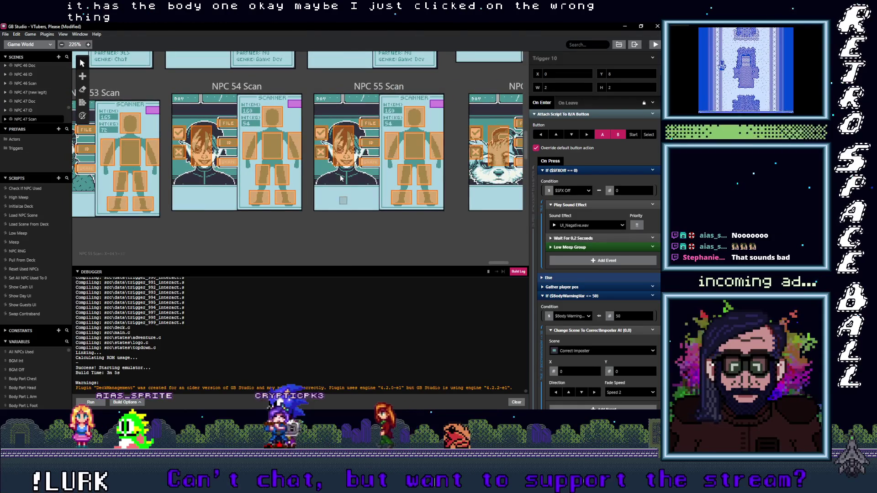
click(322, 152)
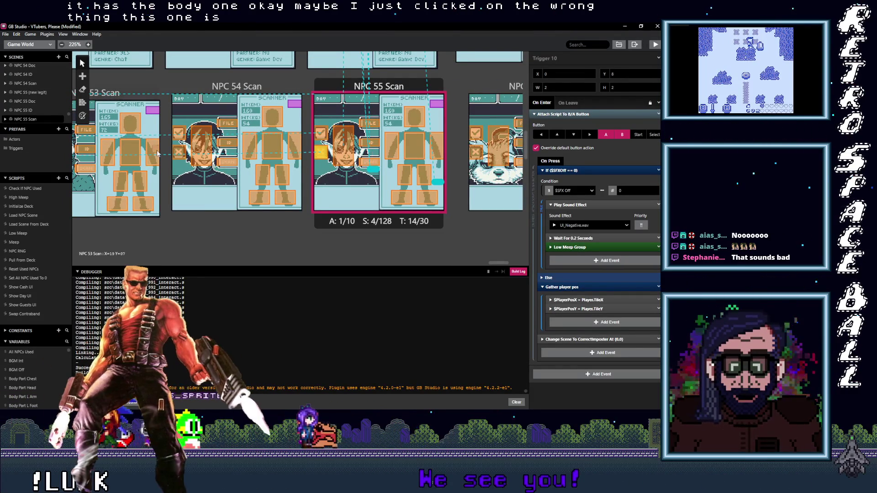
click(180, 155)
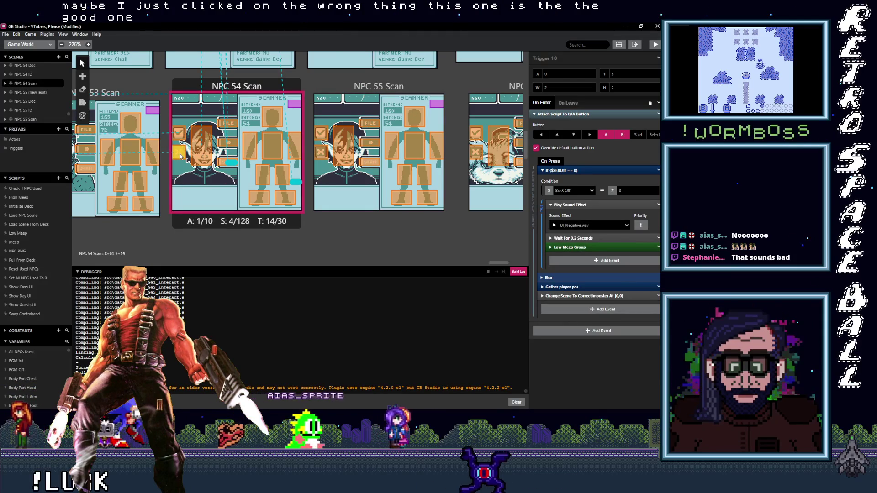
click(178, 135)
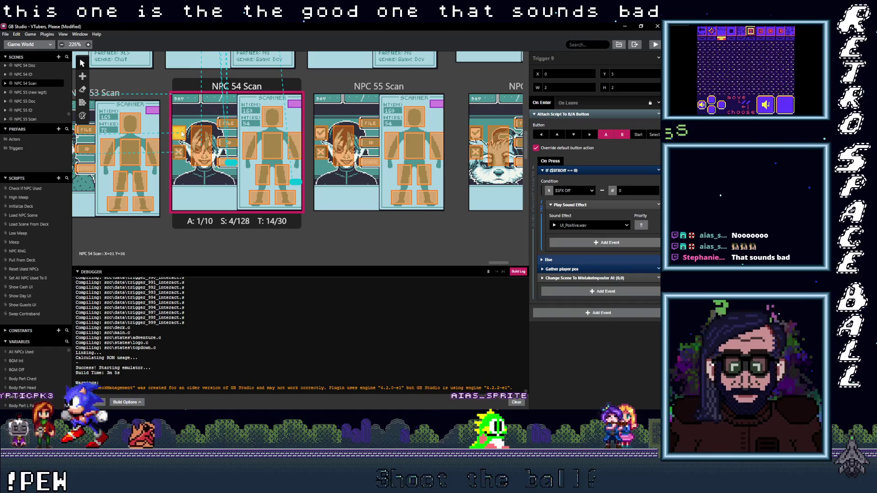
Compare NPC 55 and 56 Scan button scripts and bring up NPC 57 Scan's Trigger 10 script.
click(323, 155)
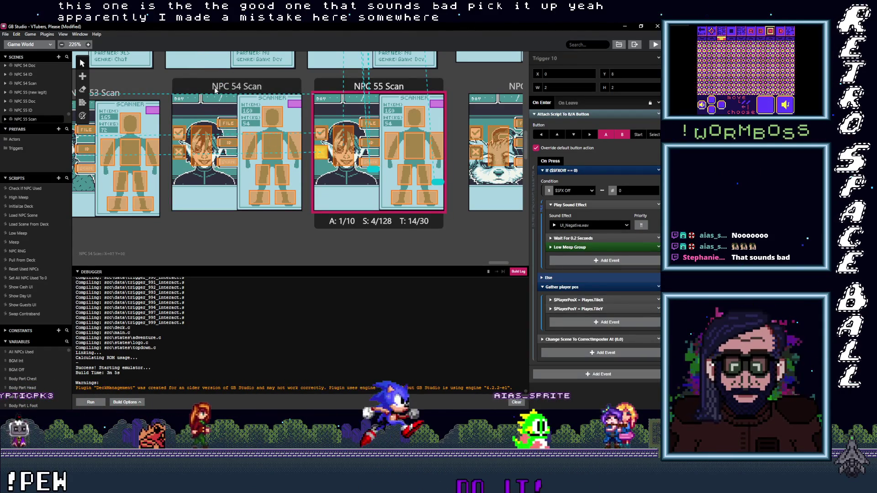
click(231, 114)
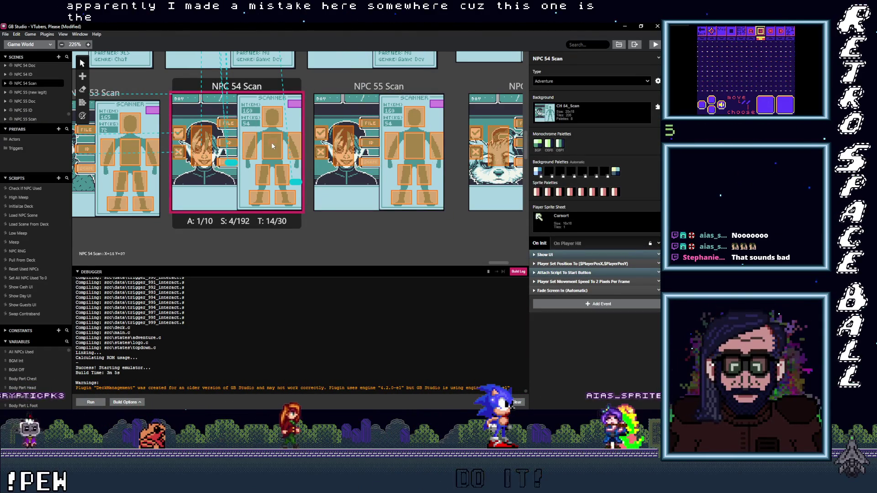
click(339, 152)
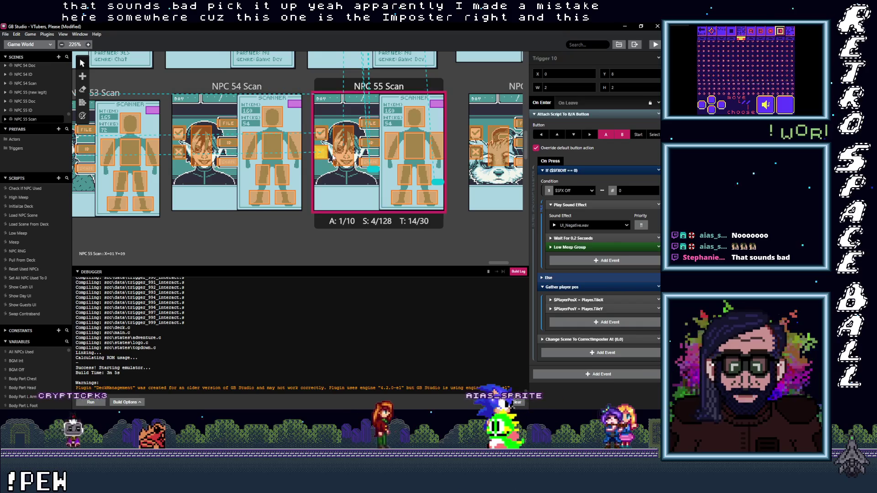
scroll(328, 178, right, 2)
scroll(328, 177, right, 2)
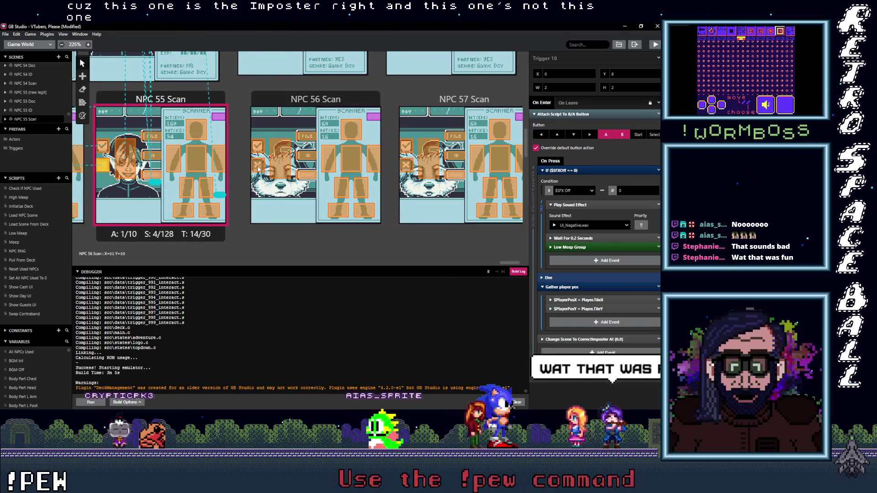
click(259, 169)
click(404, 170)
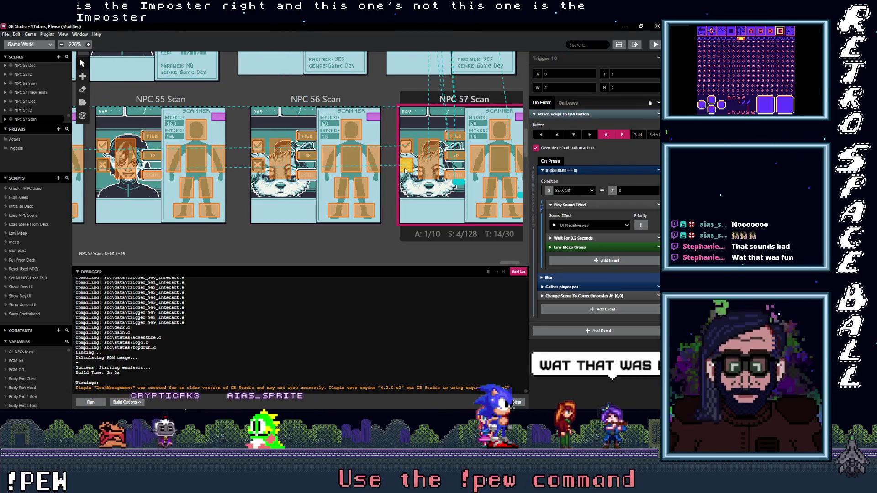
scroll(498, 201, left, 3)
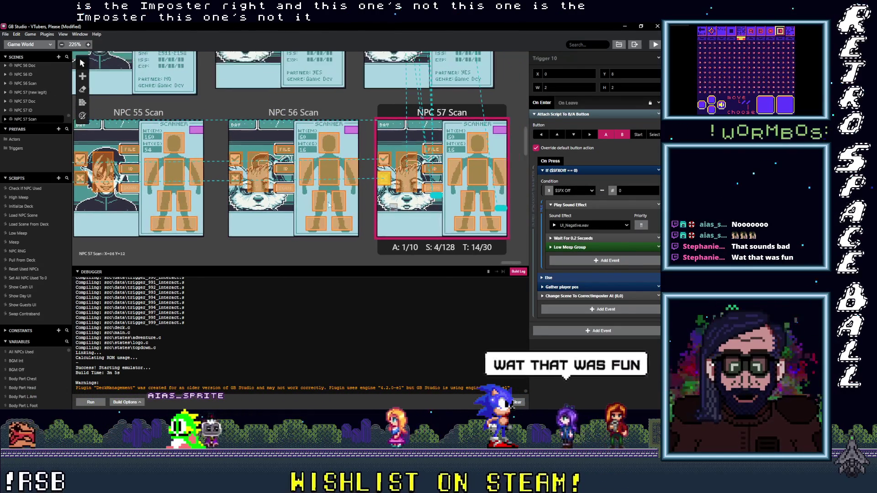
scroll(395, 197, left, 8)
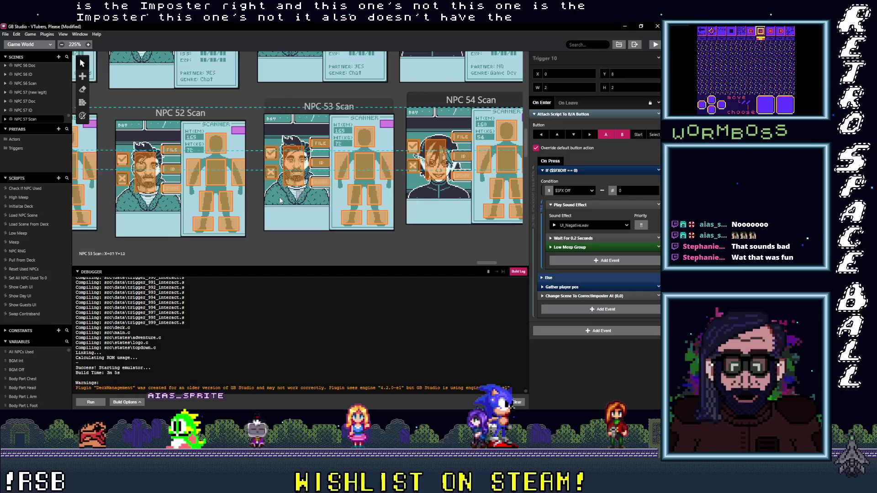
click(426, 169)
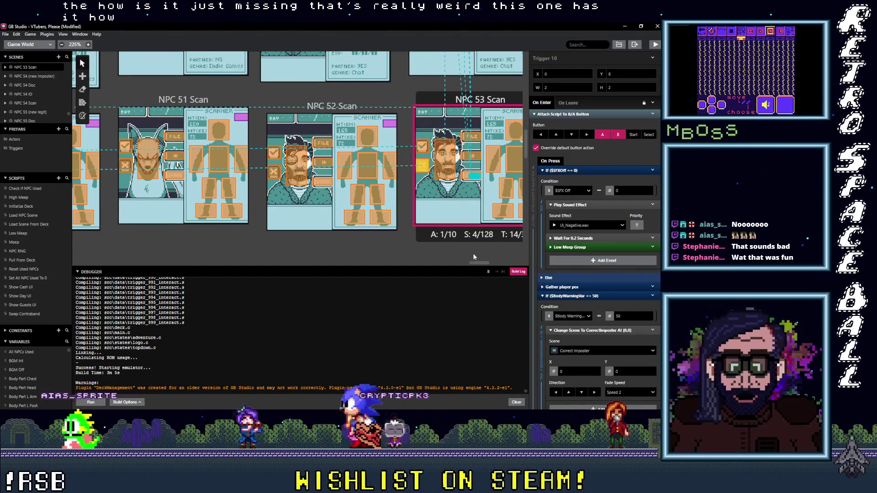
scroll(474, 257, right, 4)
scroll(615, 289, down, 1)
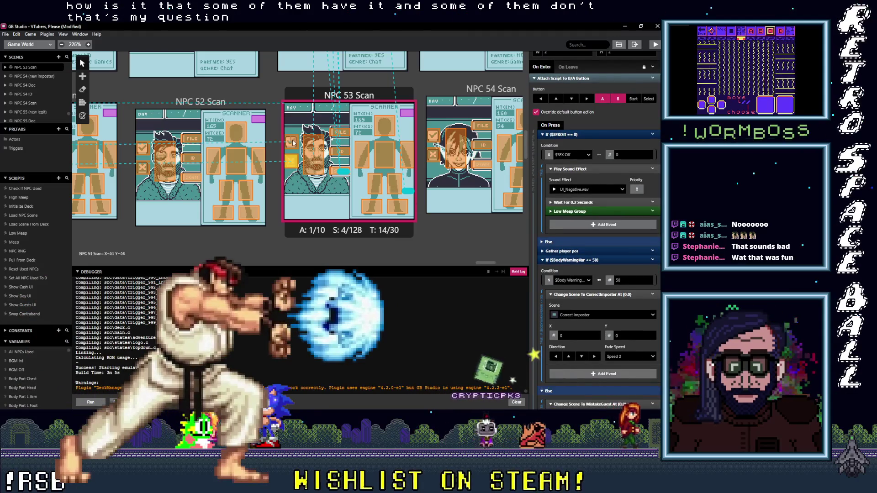
click(293, 142)
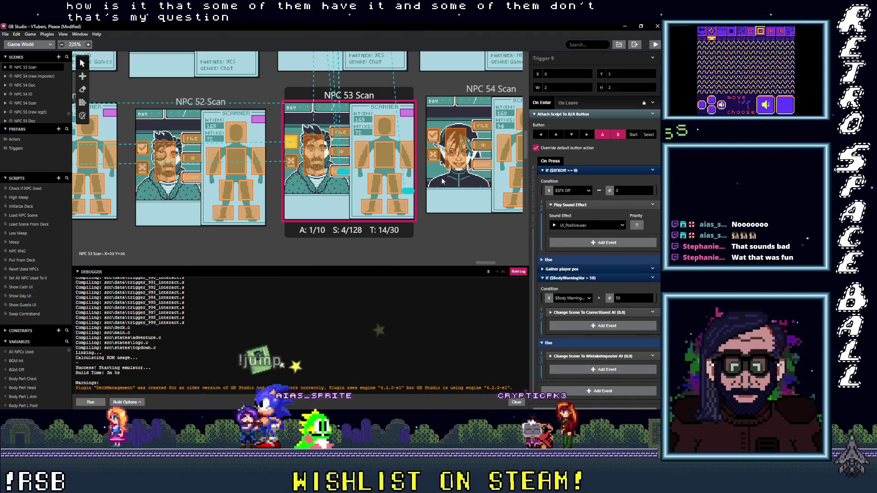
scroll(426, 197, right, 5)
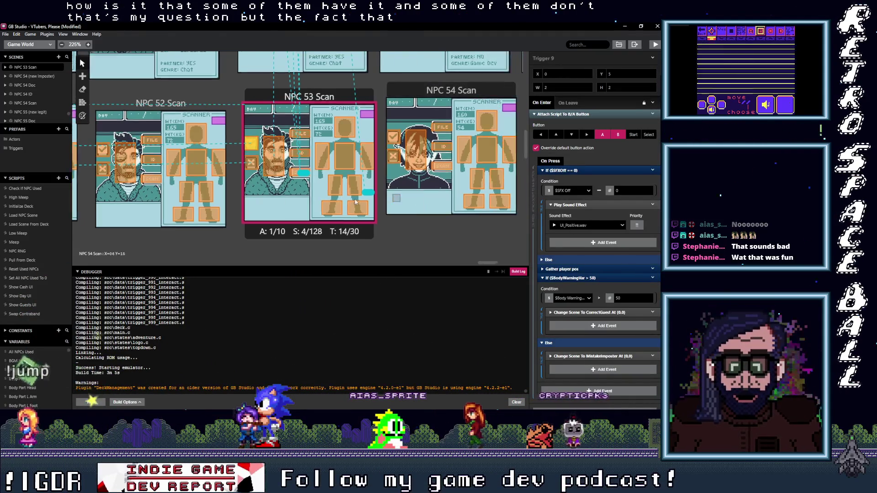
scroll(116, 209, left, 4)
scroll(117, 209, left, 5)
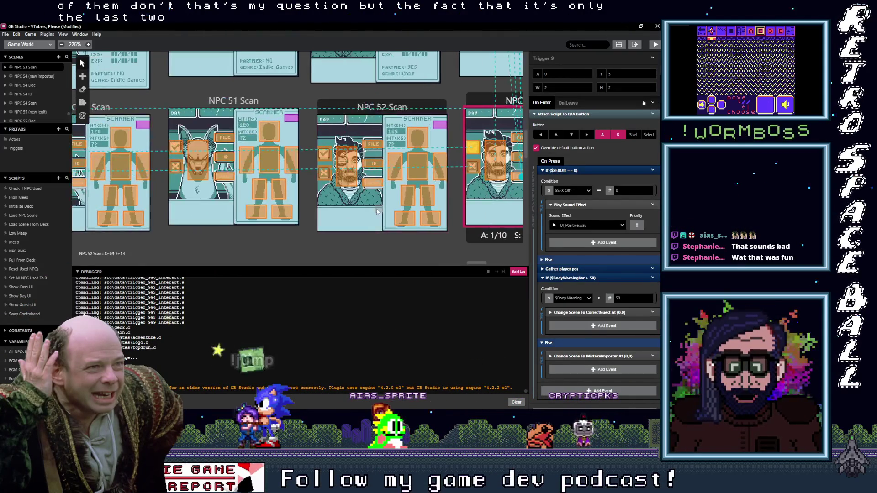
click(176, 170)
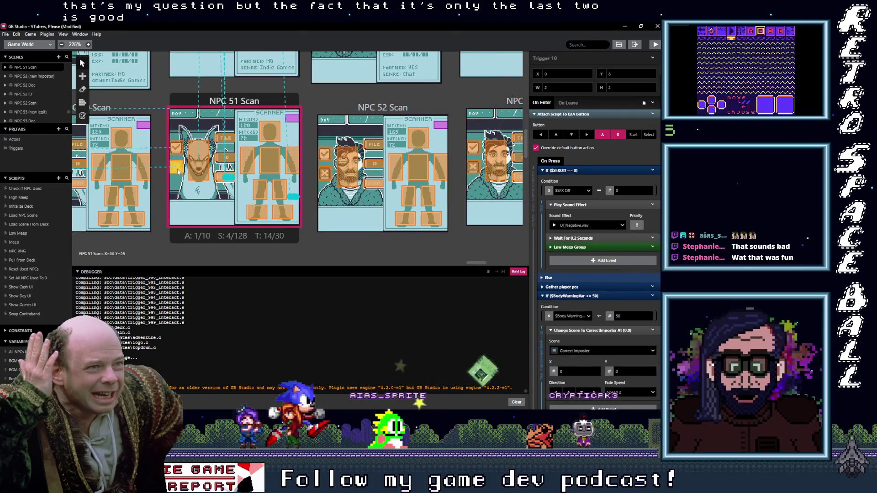
scroll(196, 184, left, 4)
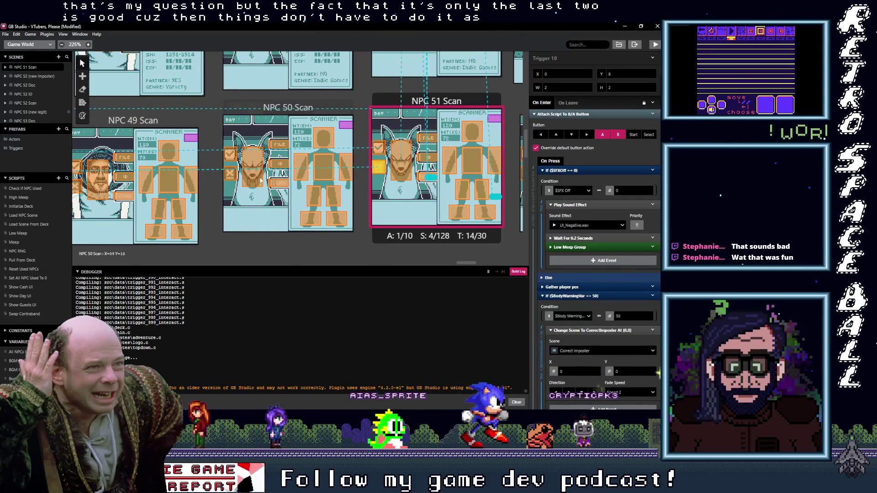
click(232, 176)
click(383, 168)
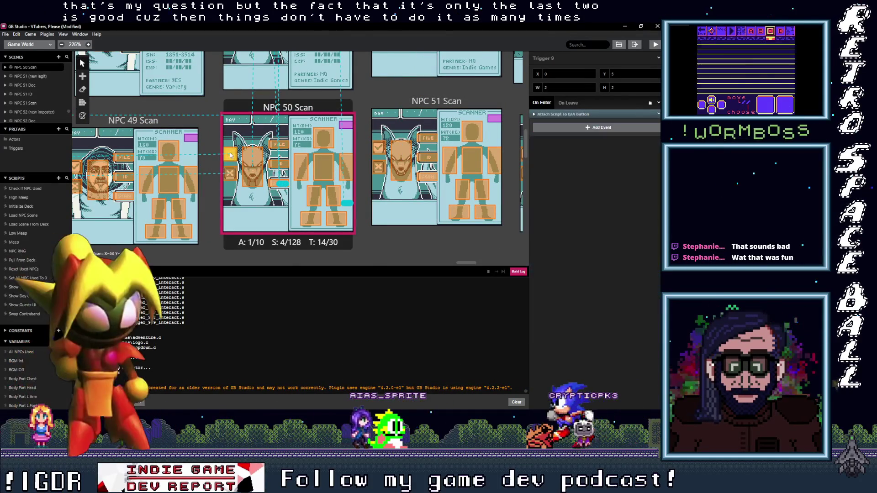
scroll(382, 168, right, 6)
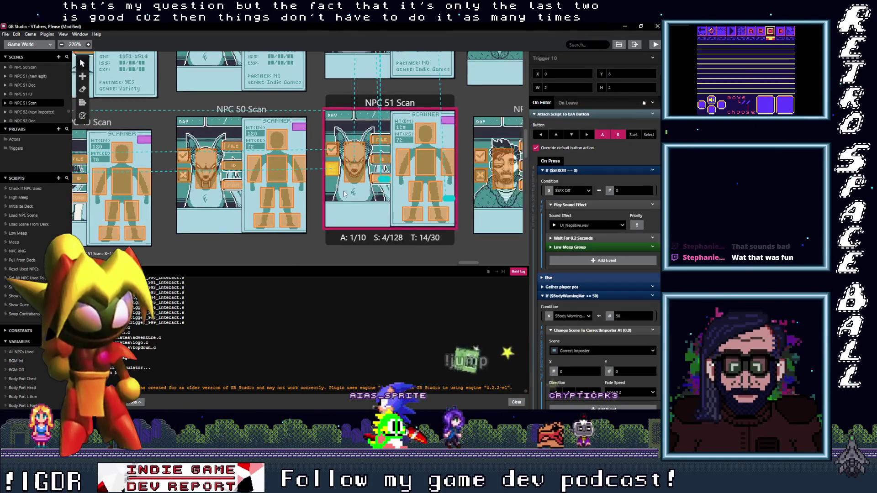
scroll(380, 191, right, 4)
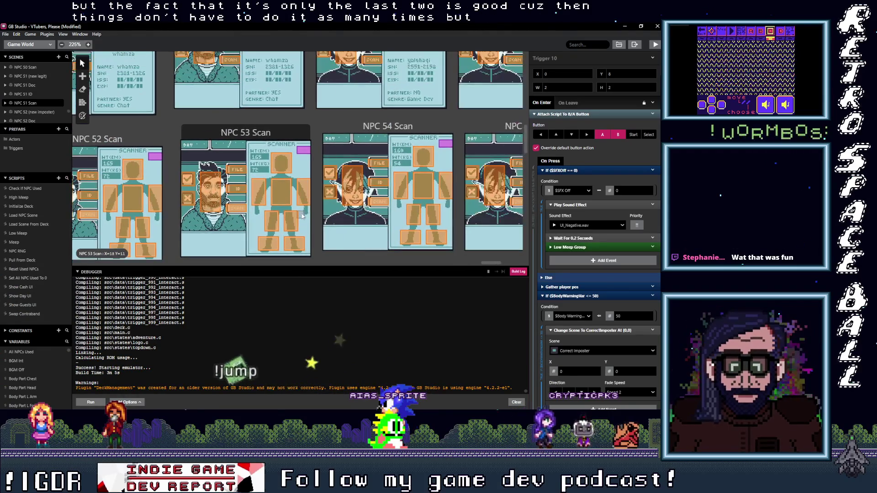
click(328, 194)
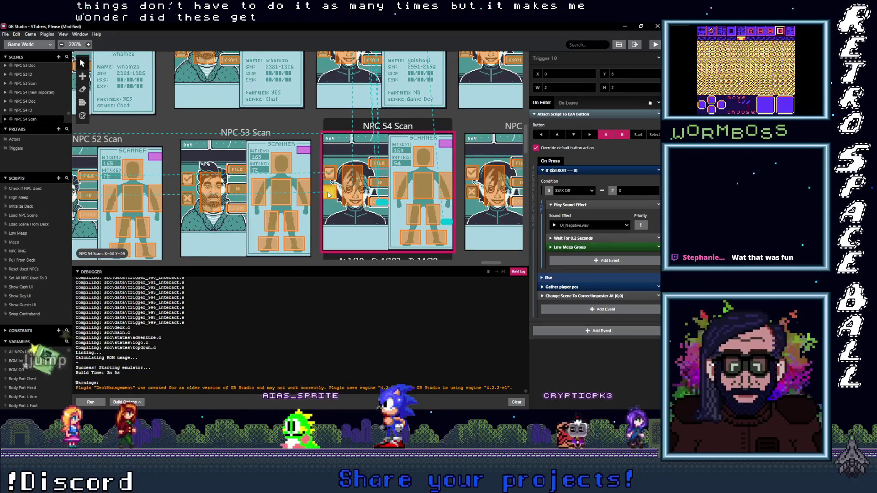
click(254, 140)
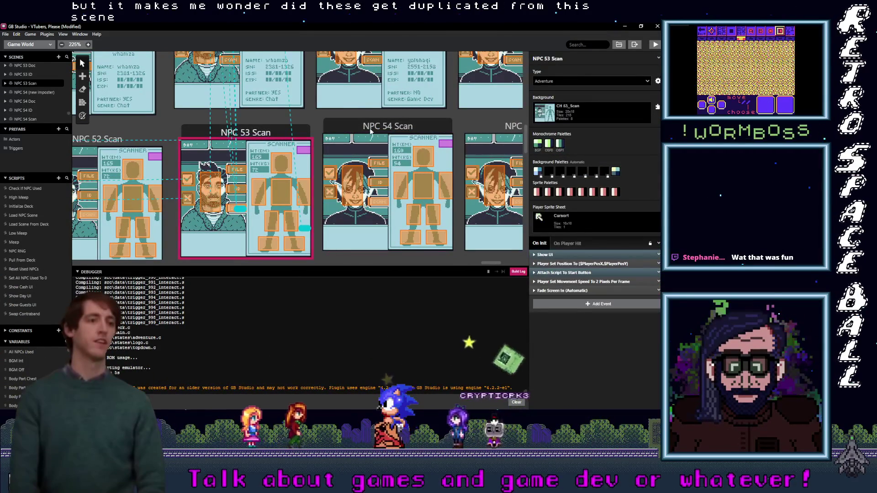
click(372, 132)
click(333, 175)
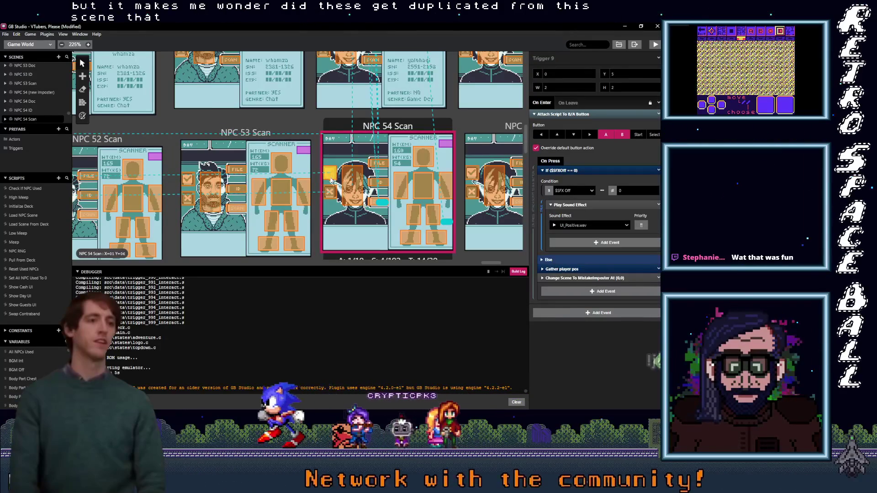
scroll(325, 159, up, 3)
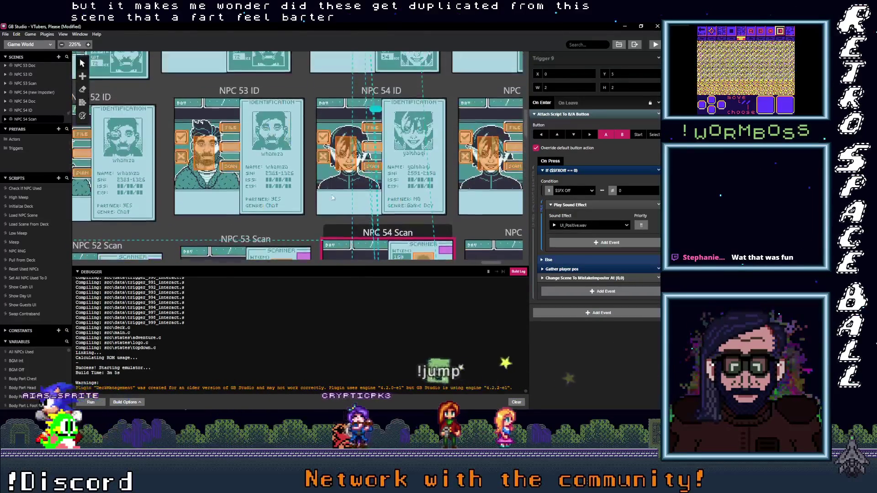
click(325, 159)
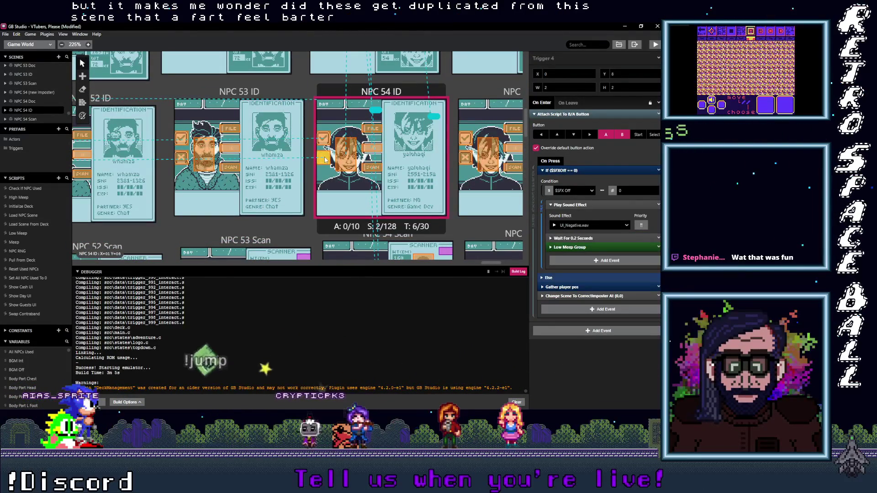
scroll(326, 159, up, 2)
click(318, 127)
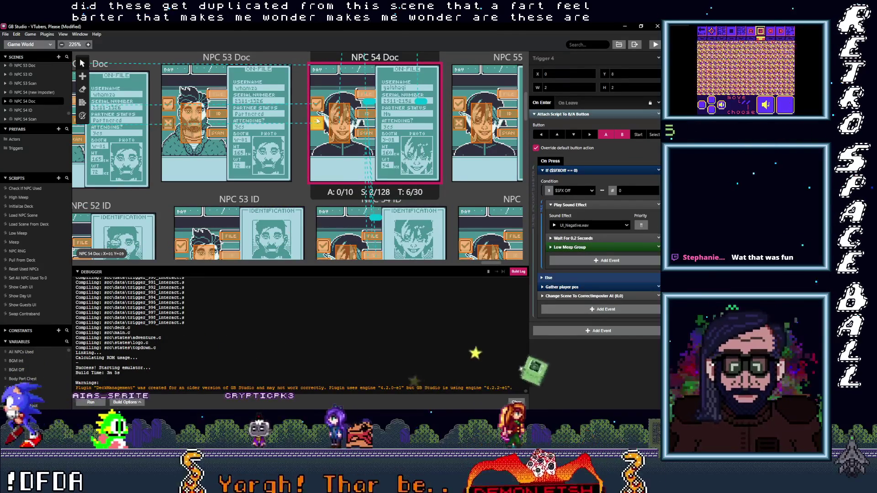
click(317, 103)
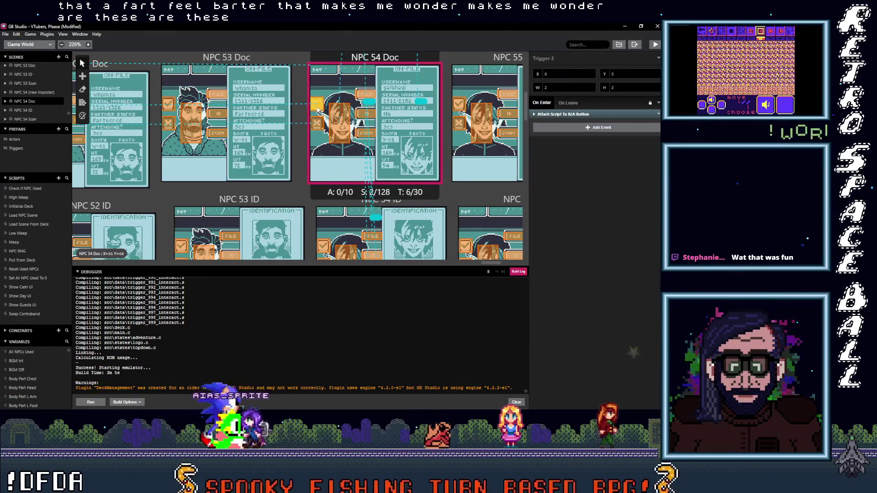
click(588, 113)
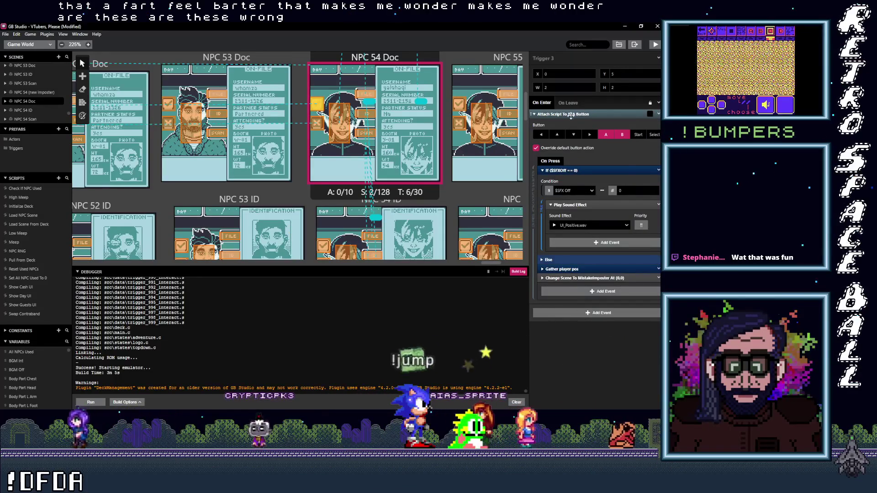
scroll(409, 141, up, 1)
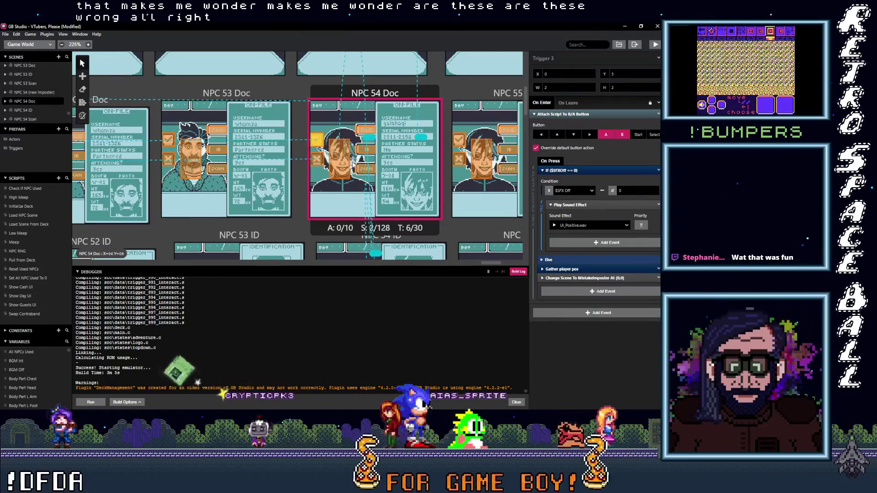
scroll(353, 164, up, 4)
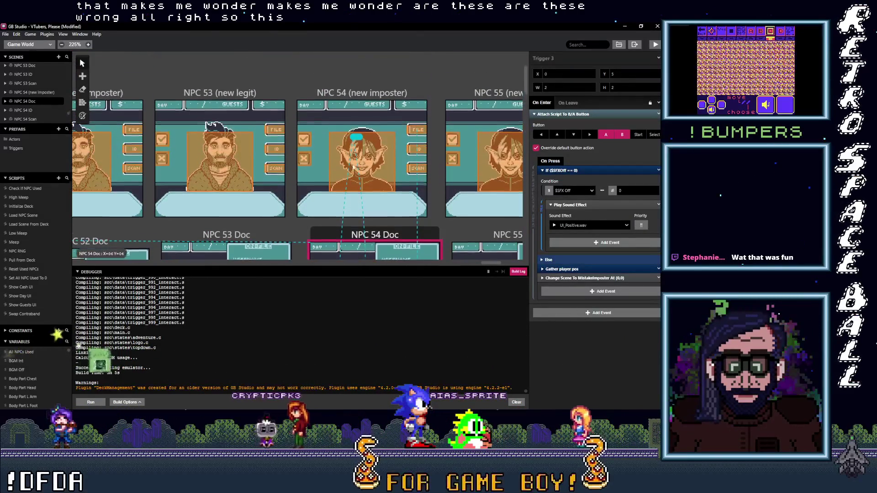
scroll(359, 112, right, 5)
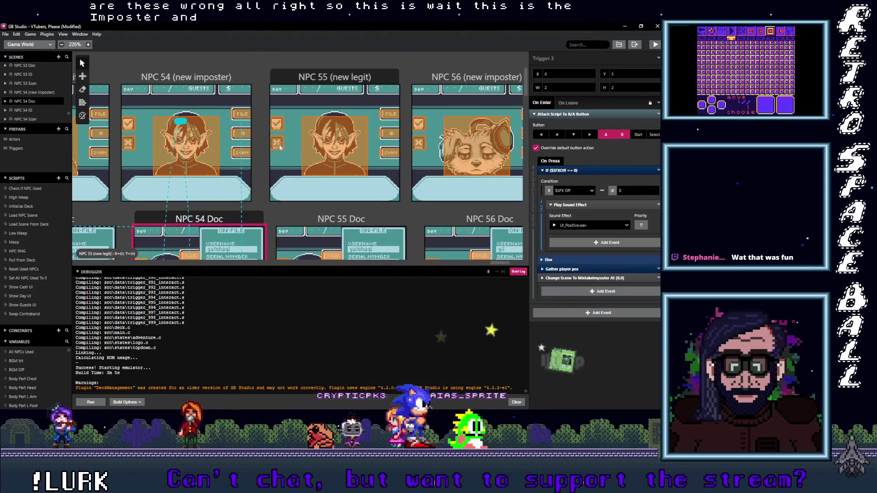
click(280, 147)
scroll(343, 233, down, 4)
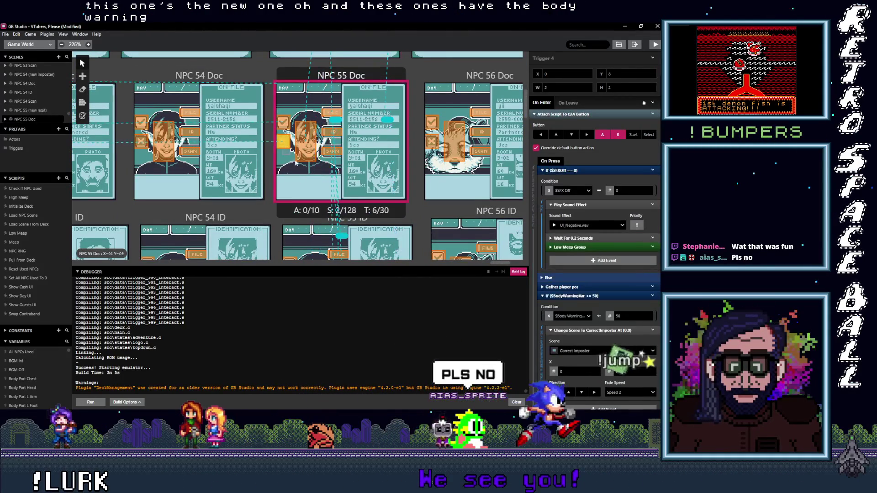
scroll(284, 144, down, 3)
click(293, 179)
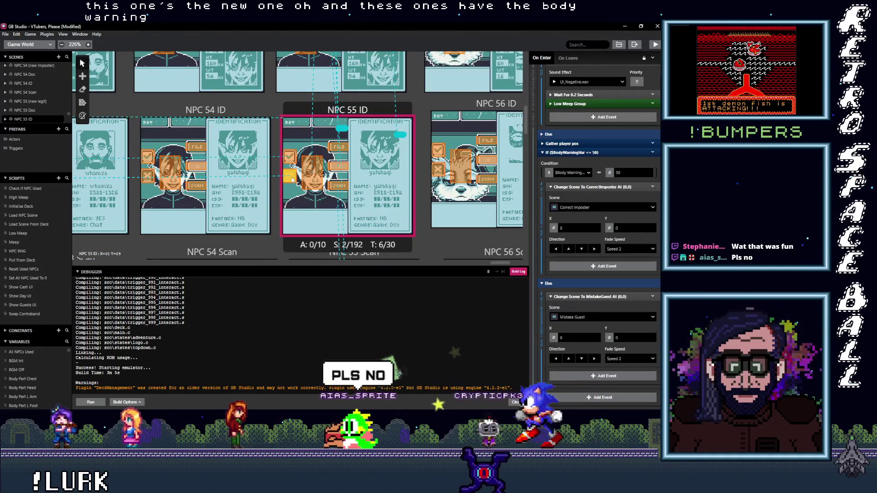
scroll(293, 179, down, 4)
click(295, 177)
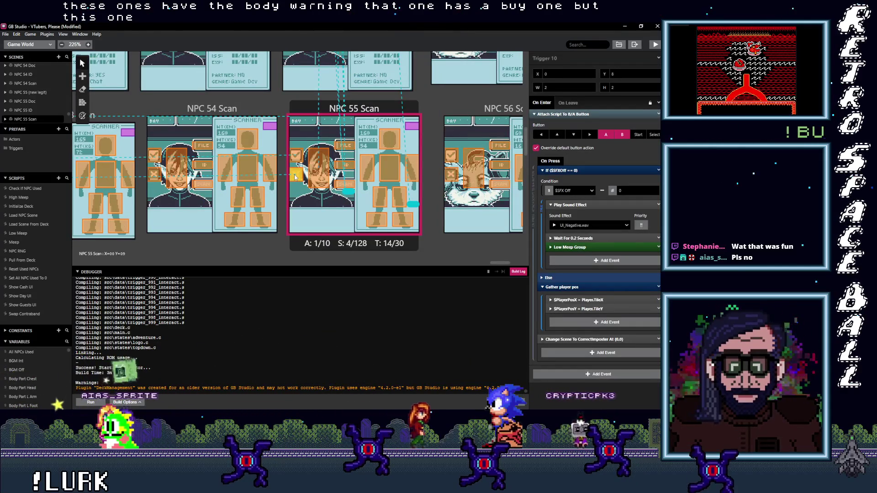
scroll(322, 177, up, 1)
scroll(324, 177, right, 5)
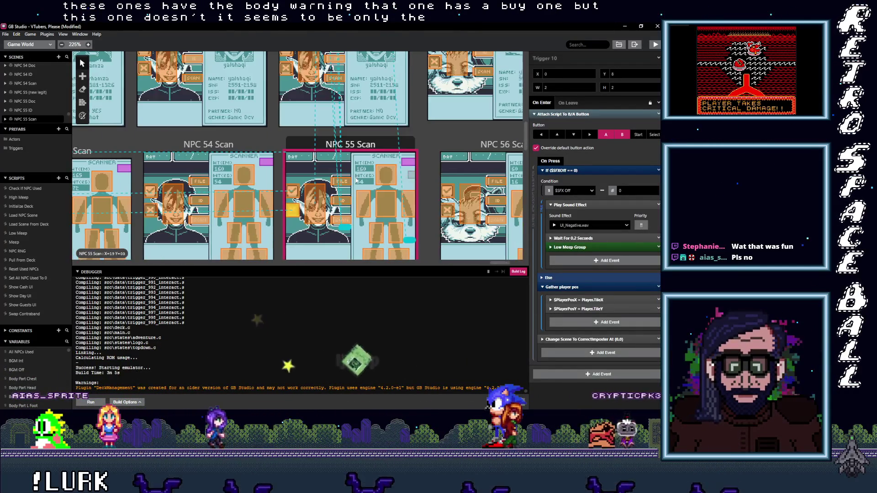
click(391, 74)
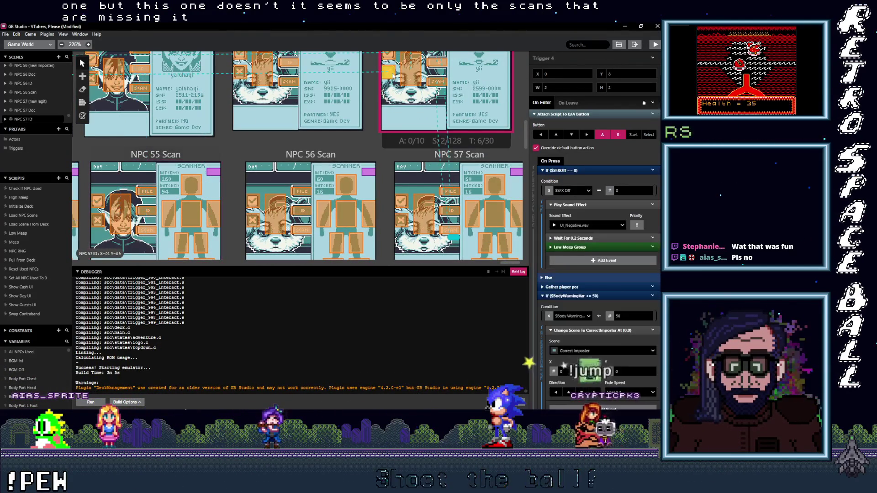
click(403, 219)
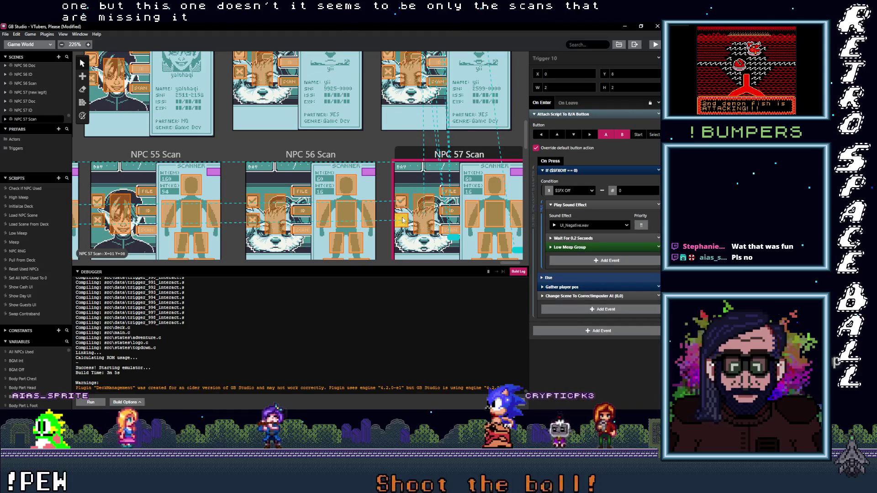
mouse_move(150, 184)
mouse_down()
mouse_move(269, 170)
mouse_move(269, 143)
mouse_move(273, 160)
mouse_move(302, 170)
mouse_up()
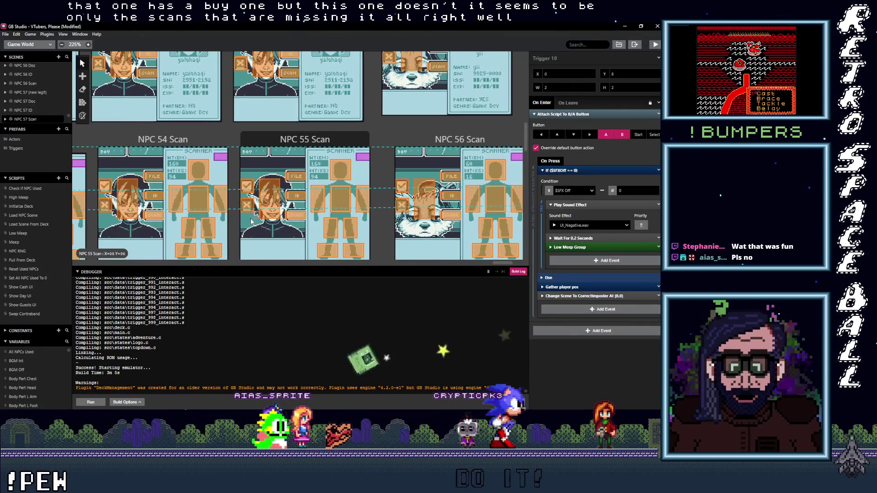
click(247, 208)
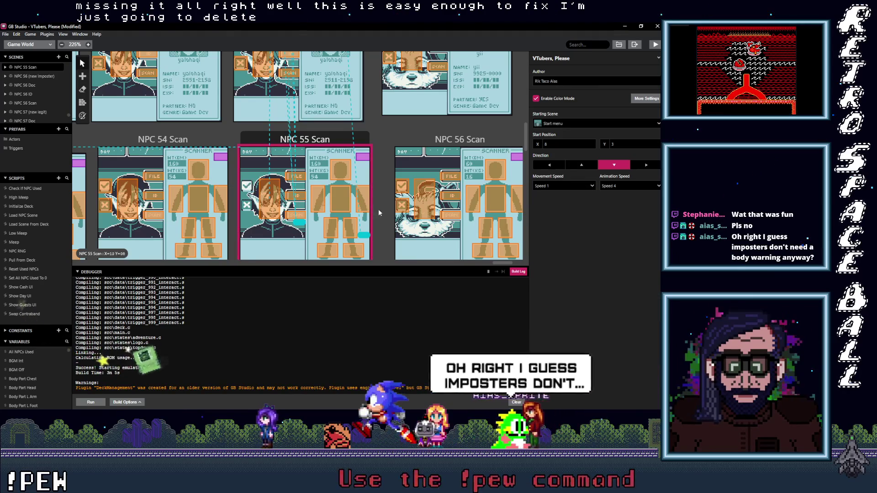
Locate the old NPC 55 Scan button trigger and review the NPC 55 ID trigger's body-warning script.
drag(426, 216, 260, 200)
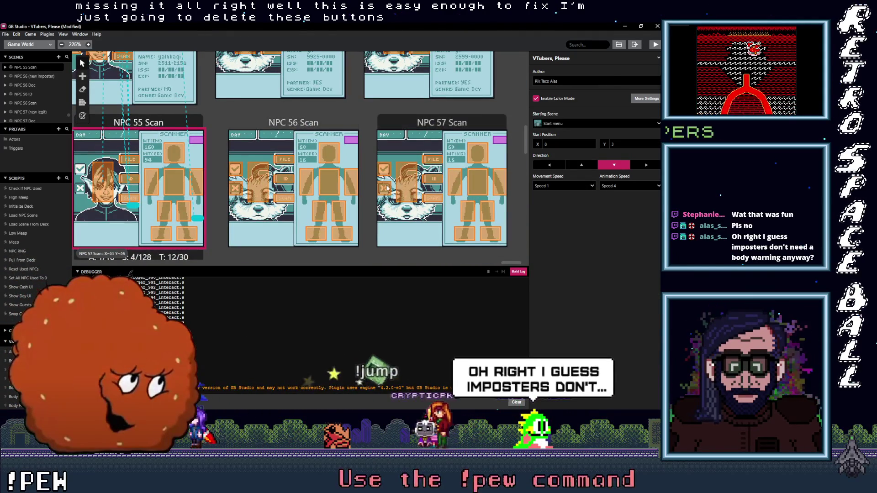
click(384, 173)
scroll(384, 177, left, 5)
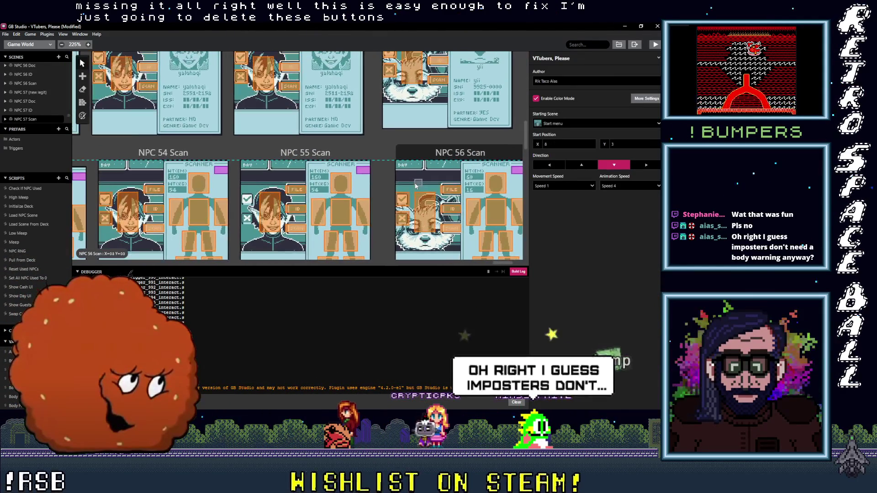
click(240, 76)
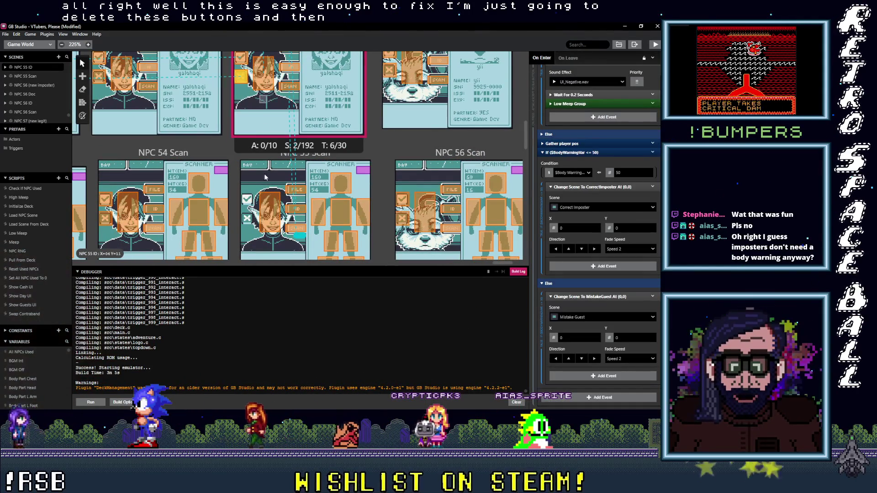
click(246, 219)
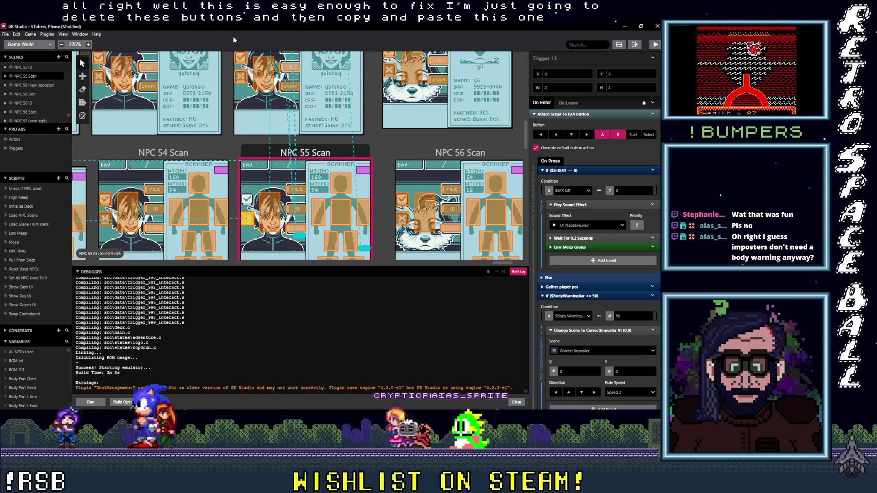
Copy the NPC 55 ID trigger and paste it into NPC 55 Scan.
click(240, 63)
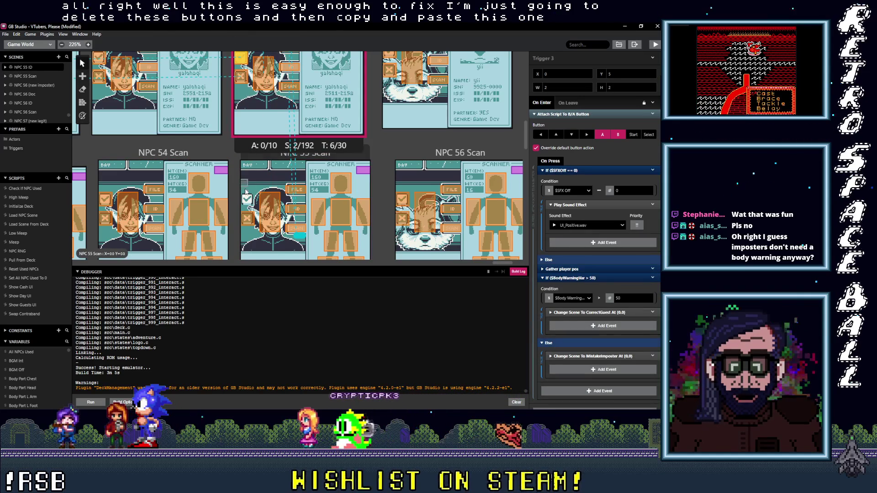
key(ctrl+c)
click(319, 204)
key(ctrl+v)
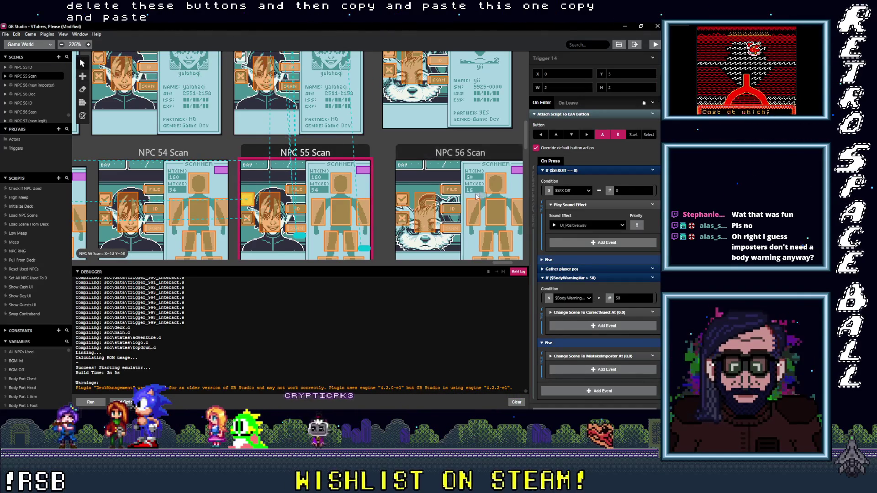
Paste copies of both NPC 57 ID triggers into NPC 57 Scan.
drag(376, 176, 210, 173)
click(372, 68)
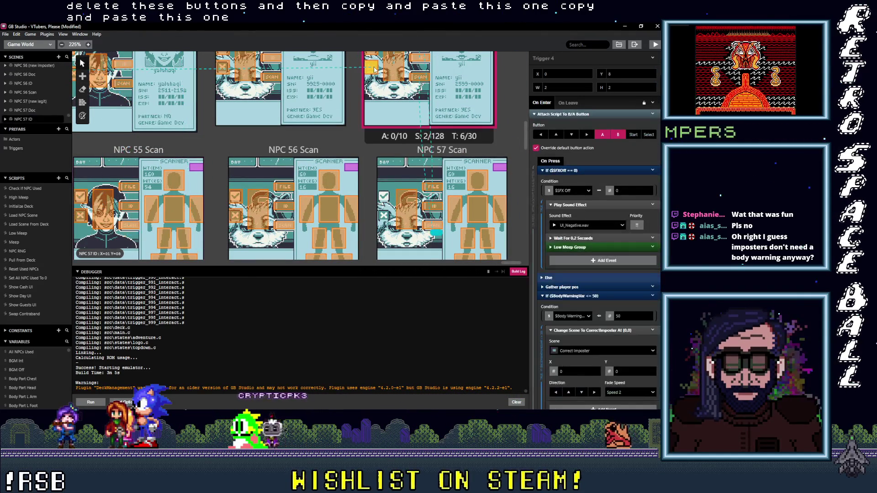
click(383, 215)
key(ctrl+v)
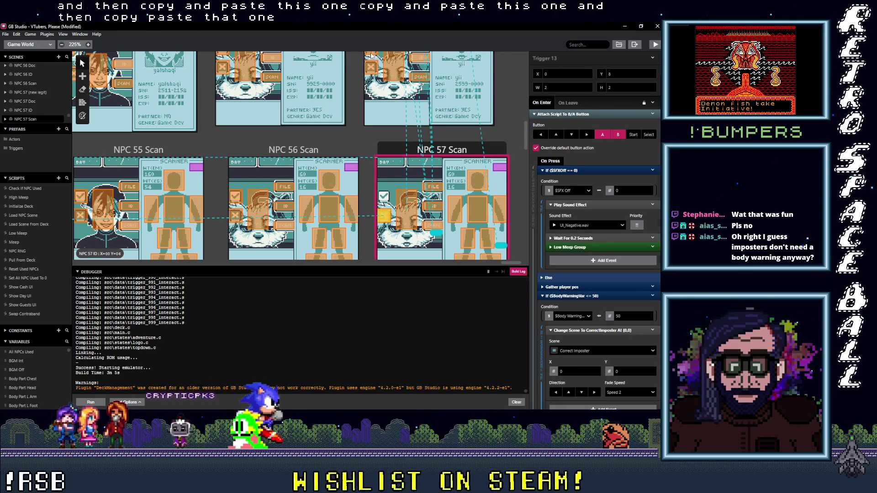
click(372, 55)
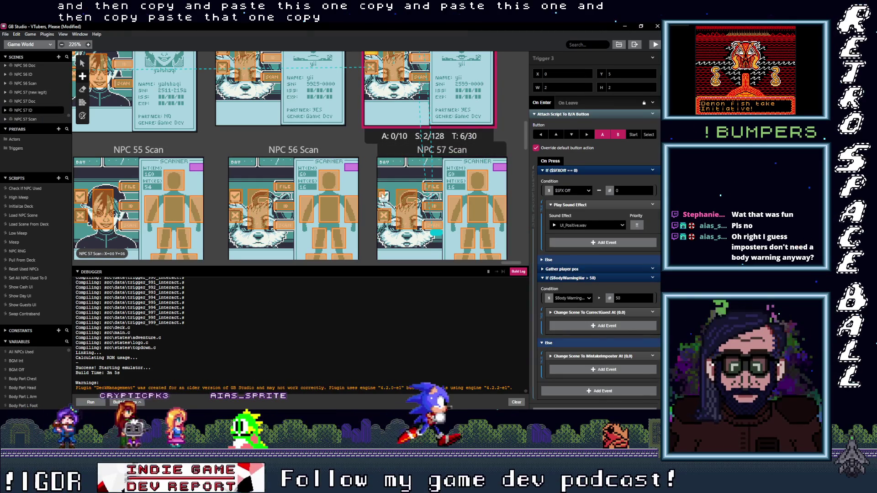
click(384, 198)
key(ctrl+v)
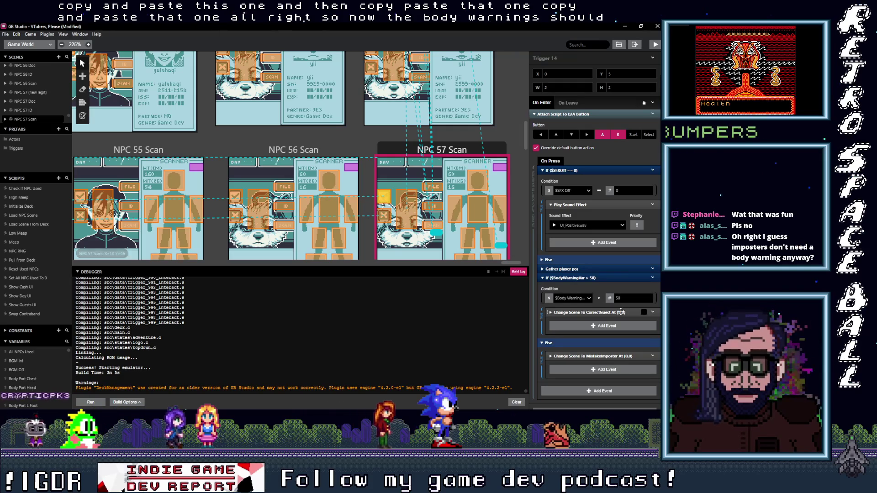
Verify the pasted CorrectGuest scene change and Gather player pos events, and check NPC 56 Scan's trigger.
click(598, 313)
click(597, 313)
click(577, 269)
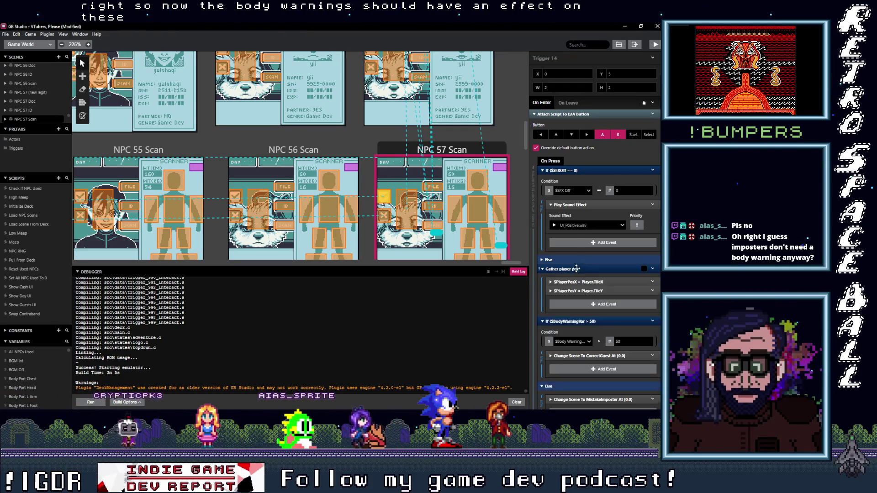
click(577, 269)
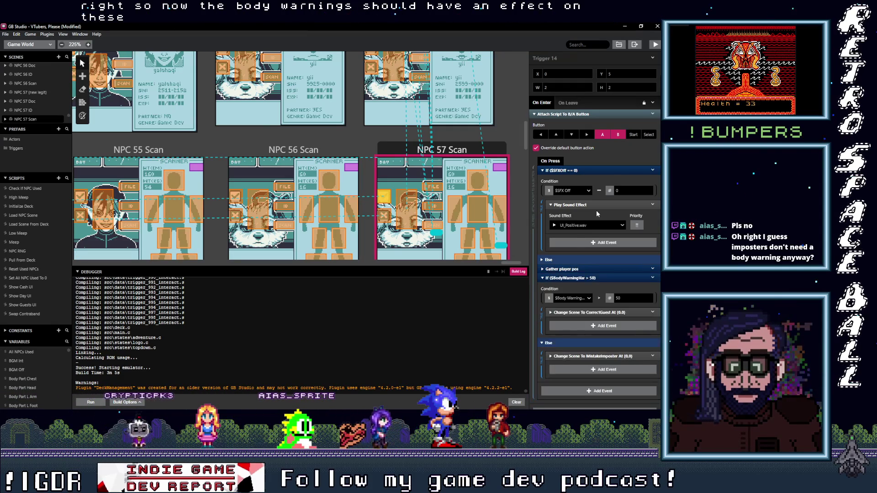
click(385, 218)
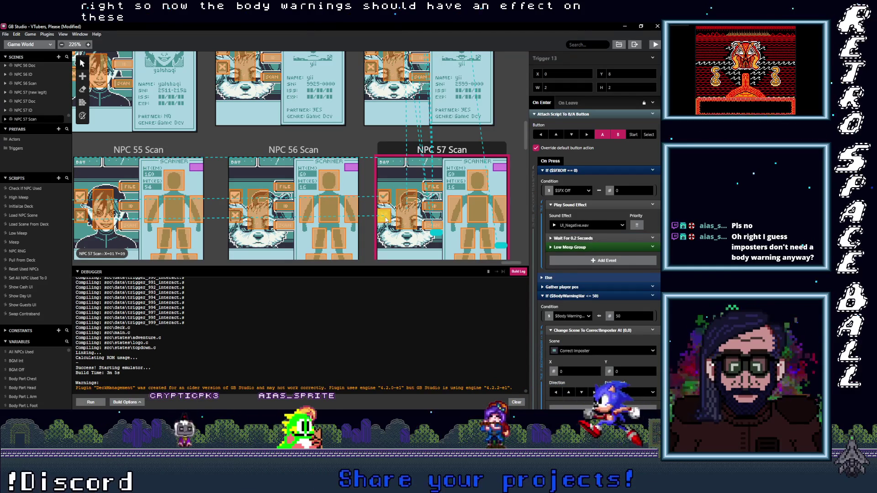
scroll(313, 214, left, 5)
click(359, 204)
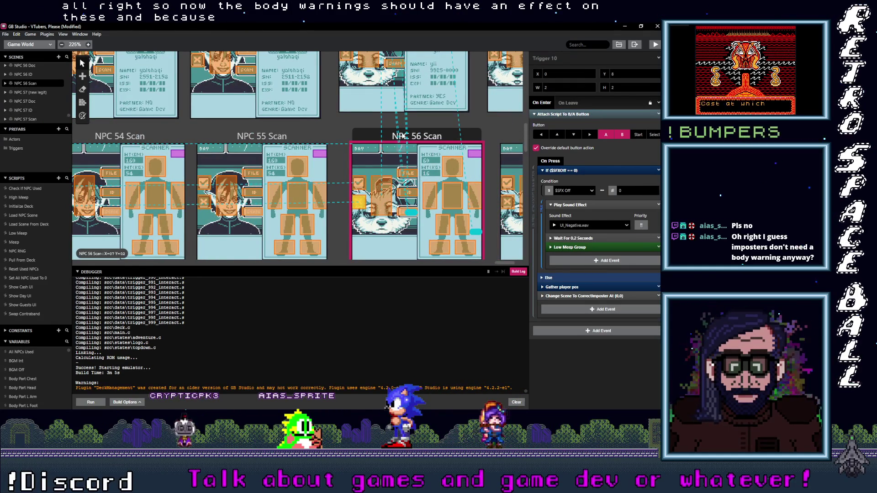
scroll(388, 200, up, 3)
scroll(356, 226, down, 2)
scroll(356, 227, left, 15)
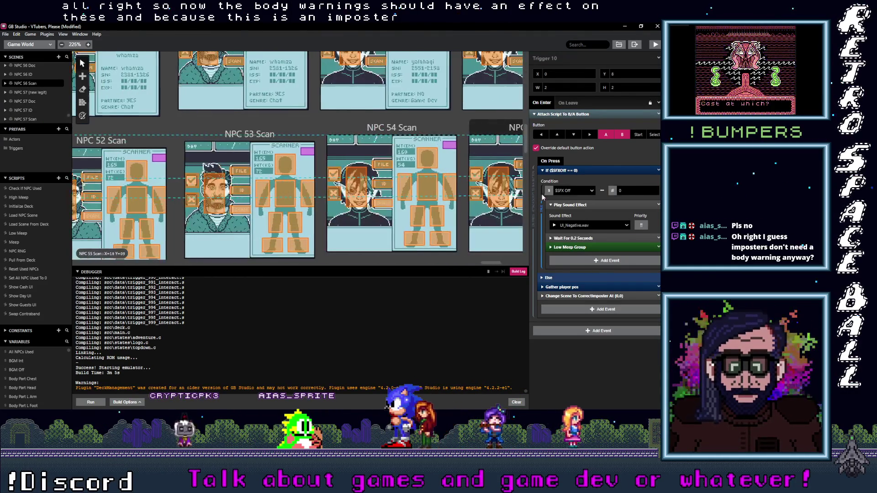
click(309, 187)
scroll(227, 190, left, 12)
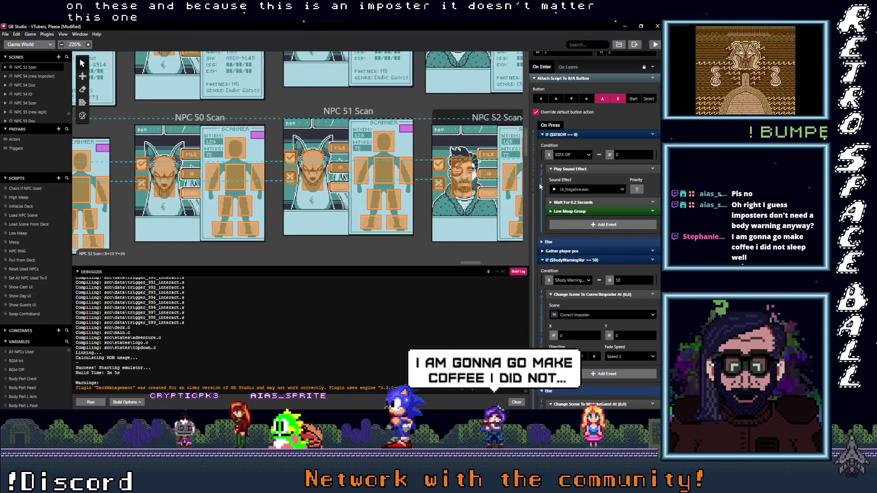
click(312, 178)
scroll(312, 178, left, 10)
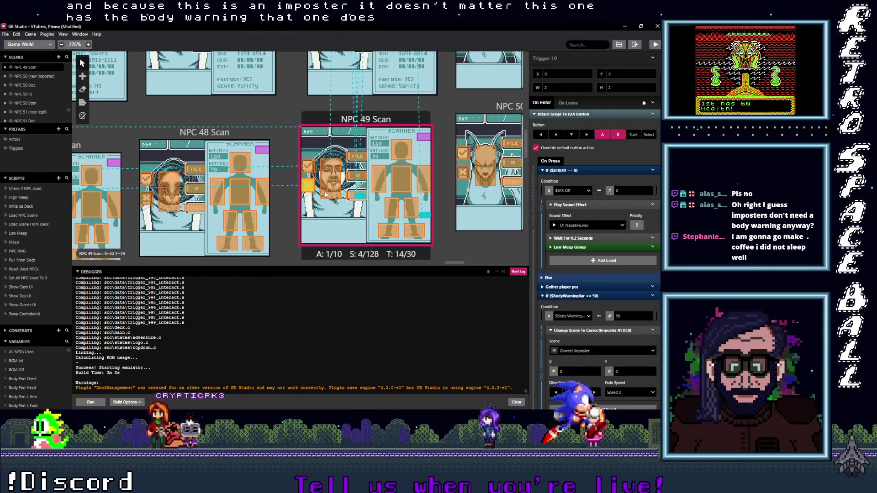
scroll(312, 188, left, 10)
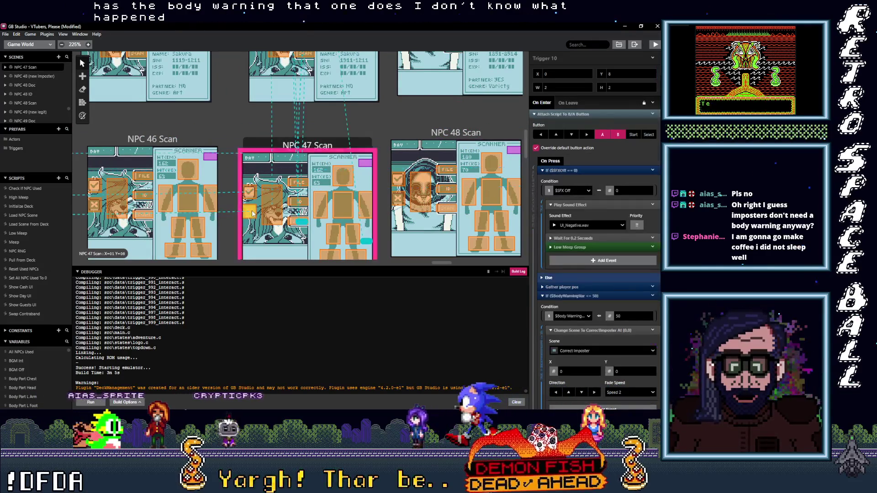
scroll(247, 204, left, 10)
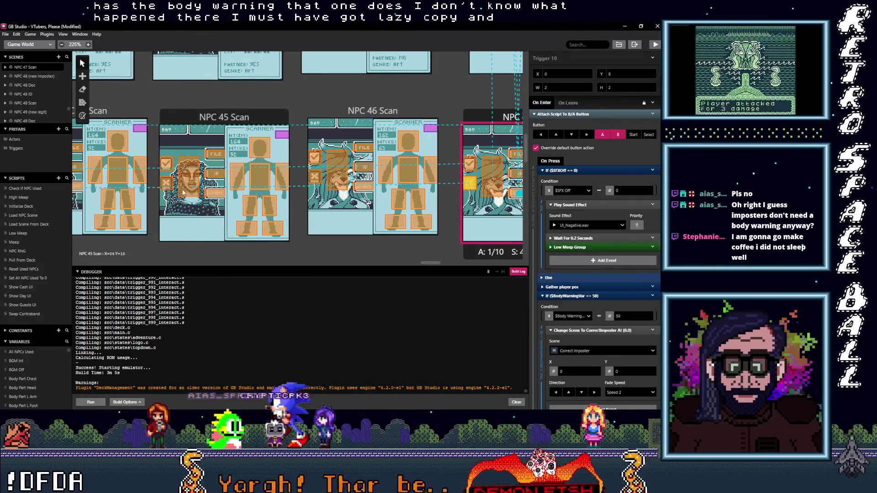
click(238, 199)
scroll(247, 194, left, 10)
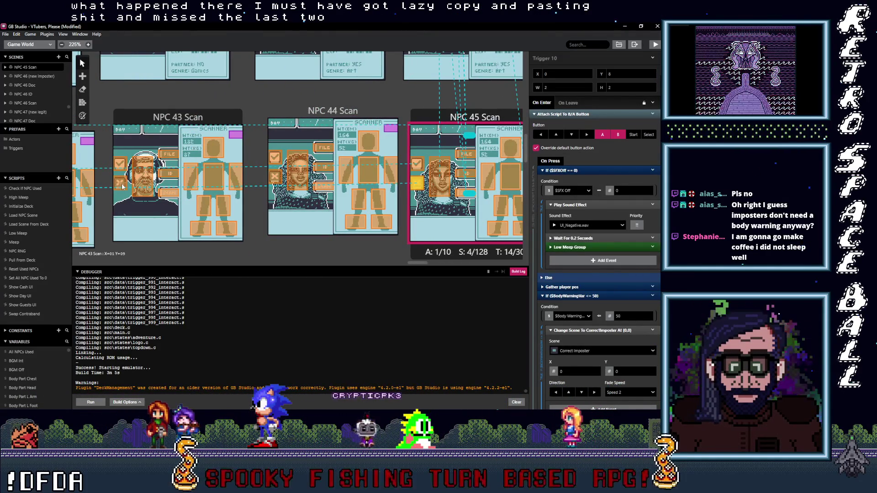
click(219, 180)
scroll(315, 170, left, 7)
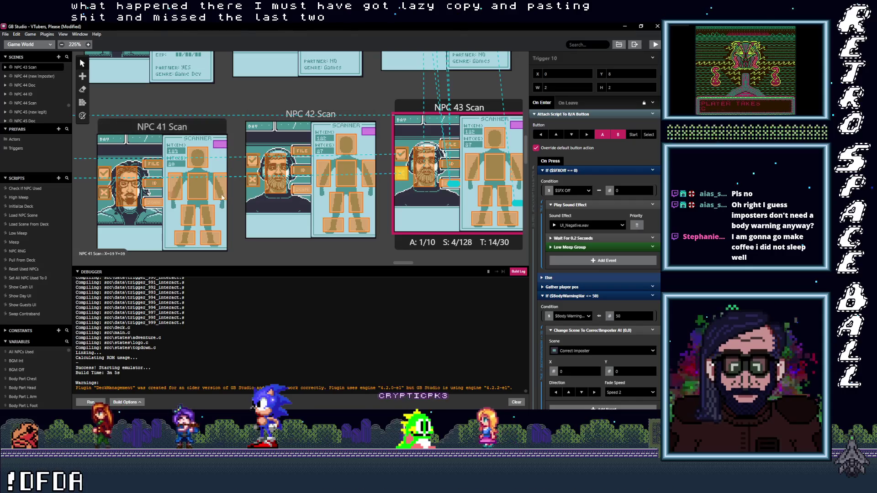
scroll(335, 193, left, 5)
click(236, 186)
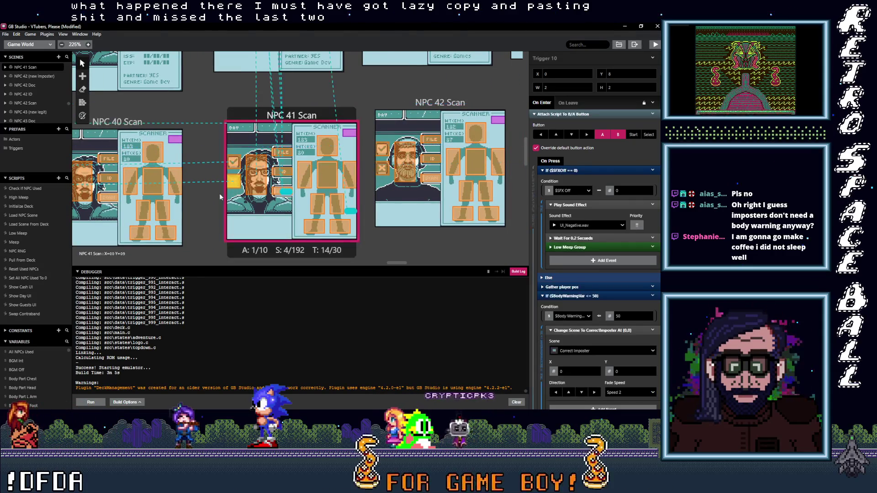
scroll(312, 200, left, 5)
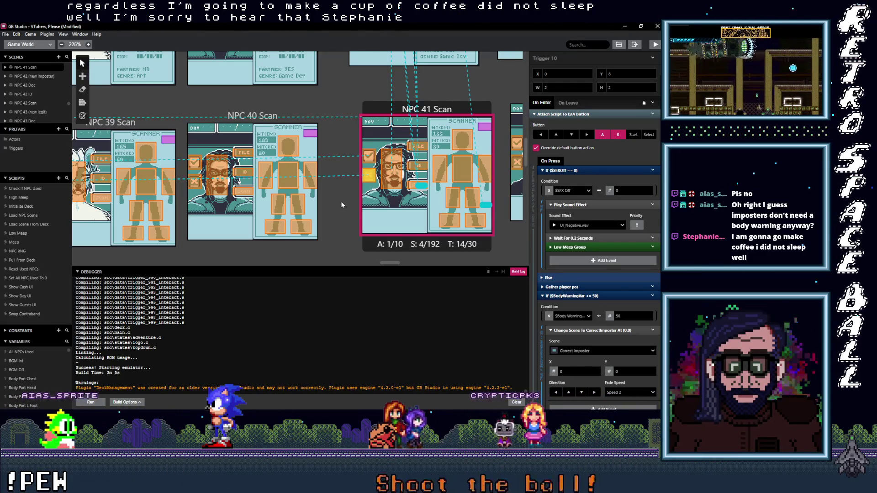
mouse_move(389, 264)
mouse_down()
mouse_move(476, 260)
mouse_move(515, 275)
mouse_up()
scroll(505, 248, up, 1)
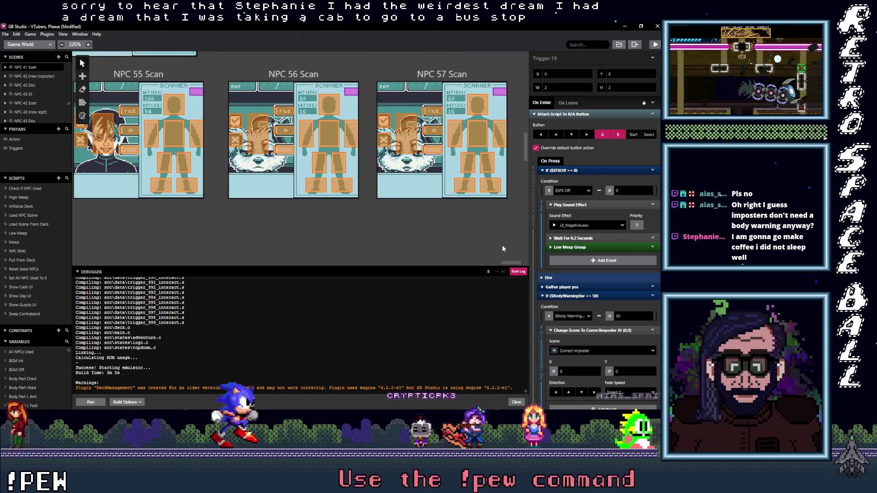
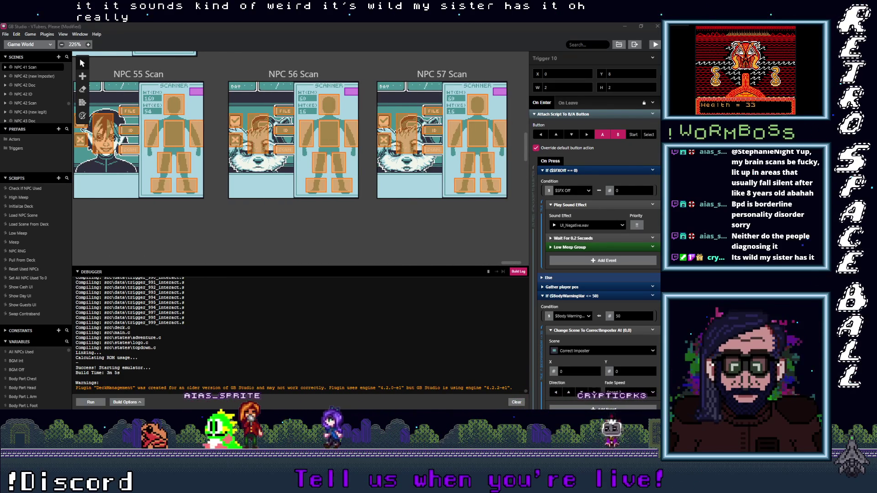
Switch to the still-blank VTubers, Please emulator window from the taskbar.
click(617, 154)
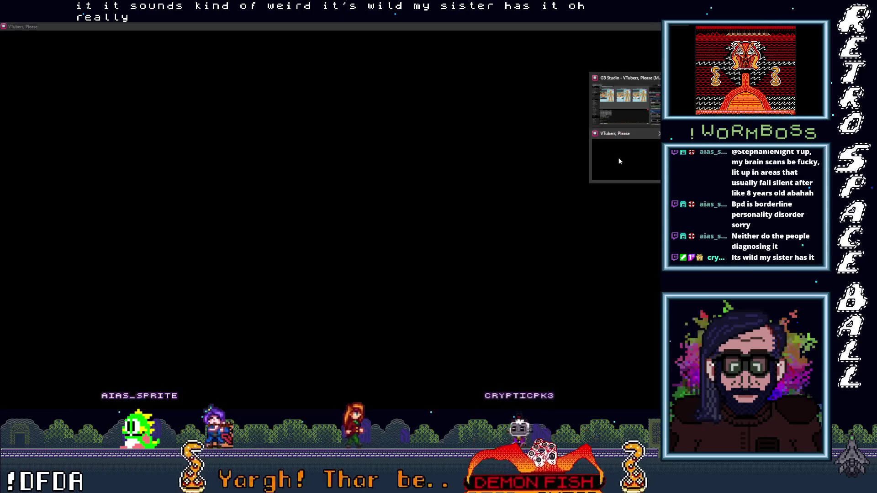
Activate the VTubers, Please game window and play to day 06, first guest, $027.
click(619, 161)
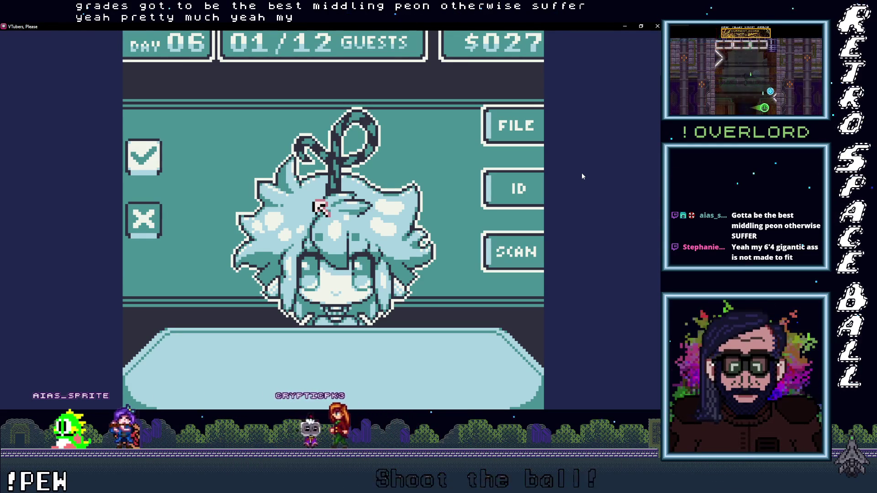
Compare the first guest's scan, ID card and file record, then deny them entry.
click(521, 250)
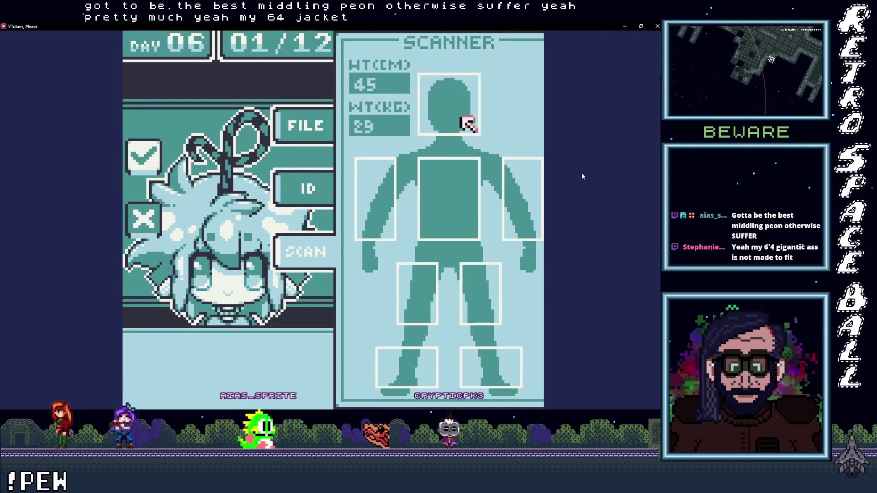
click(304, 191)
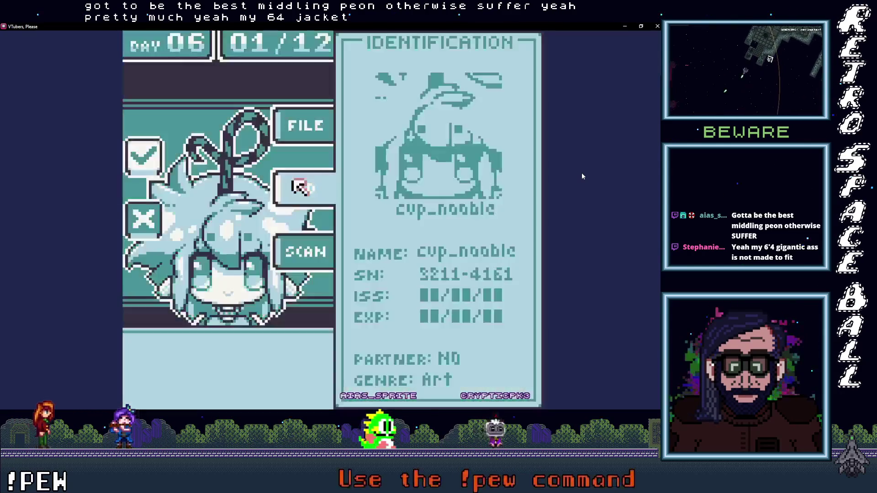
click(304, 123)
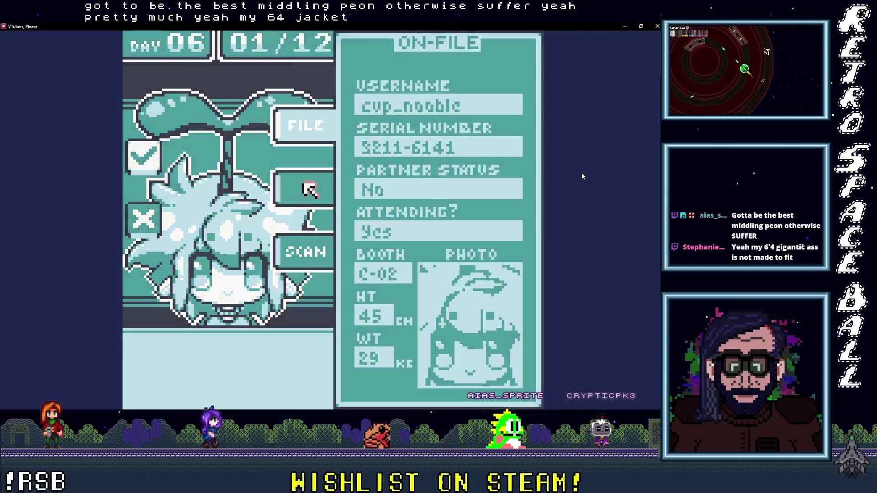
click(299, 188)
click(296, 259)
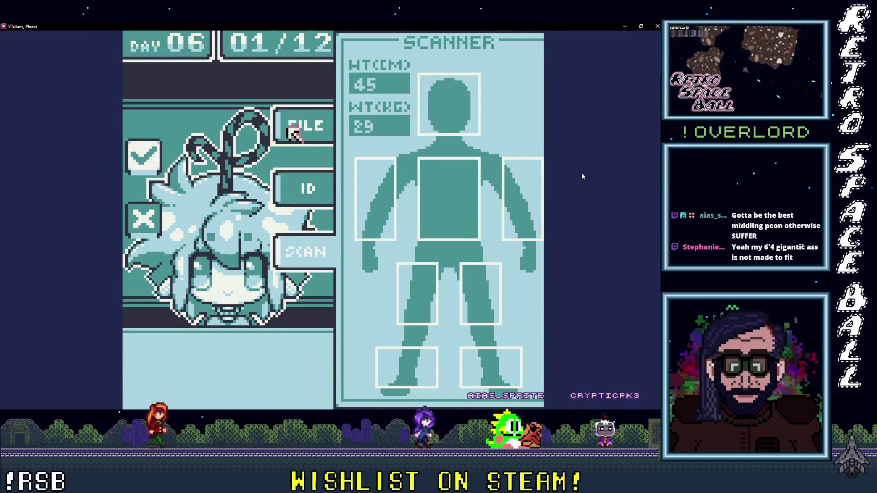
click(145, 229)
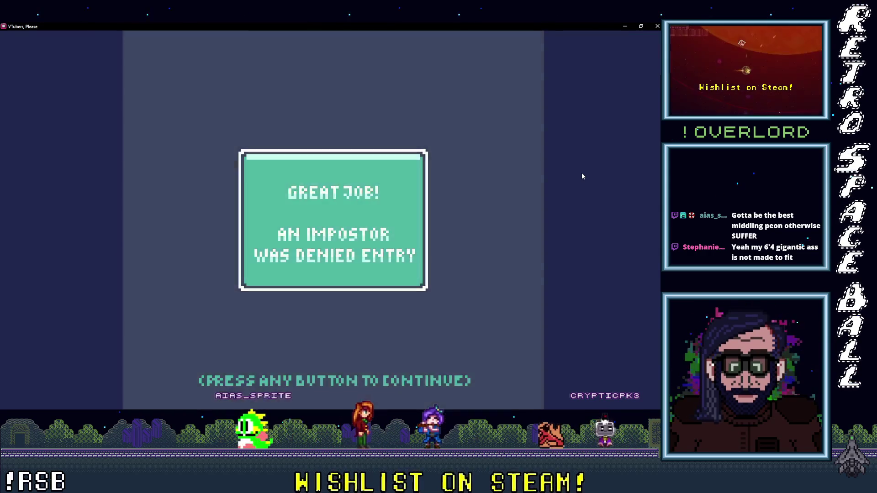
click(316, 202)
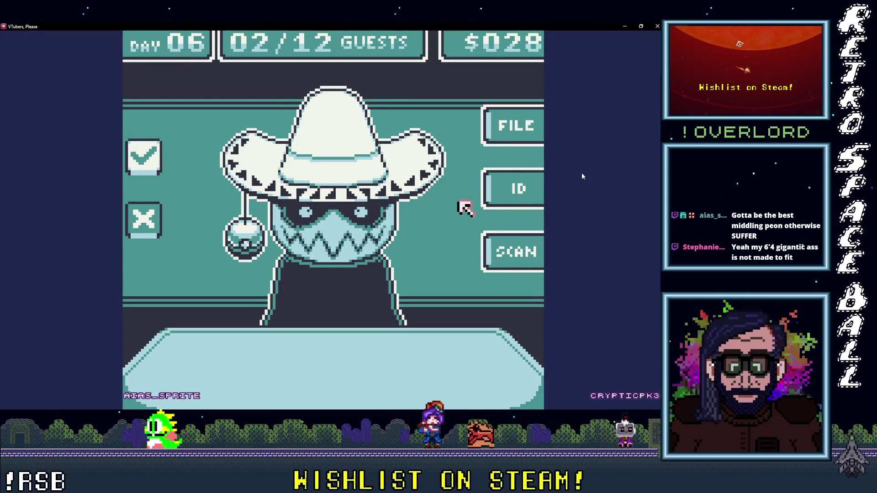
Check the second guest's scan, ID and file, deny them, and continue to guest three.
click(526, 252)
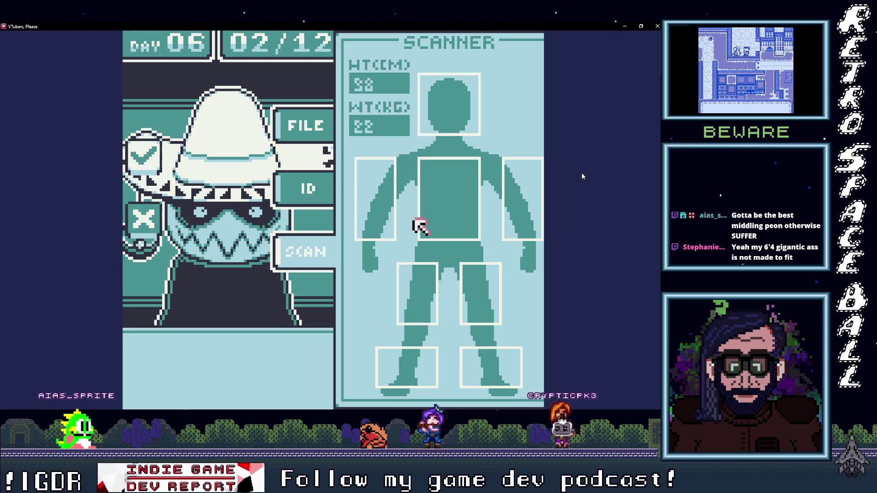
click(322, 180)
click(314, 125)
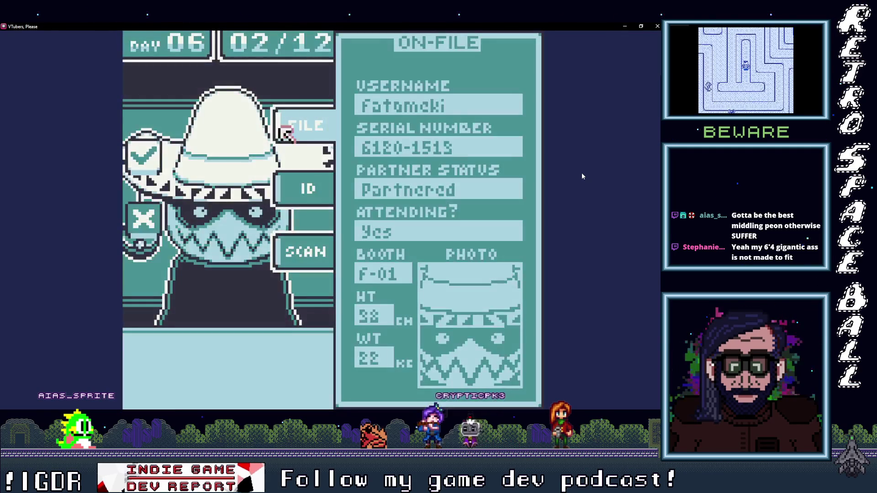
click(147, 221)
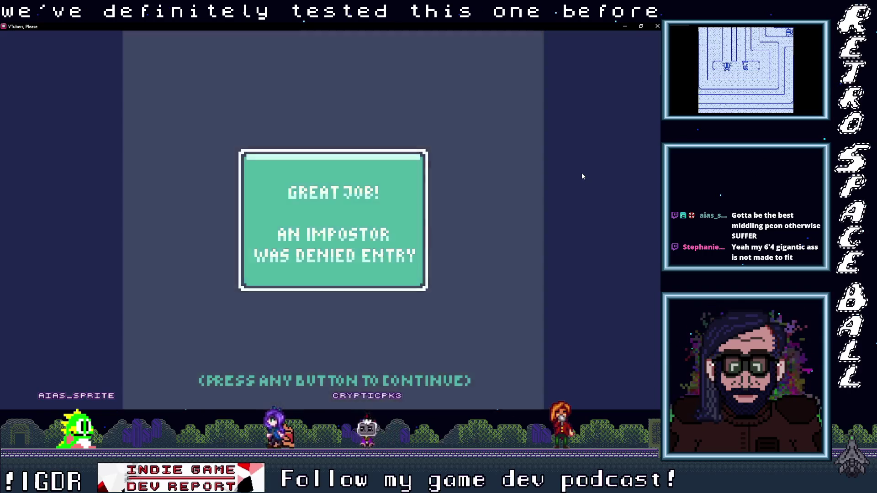
click(319, 208)
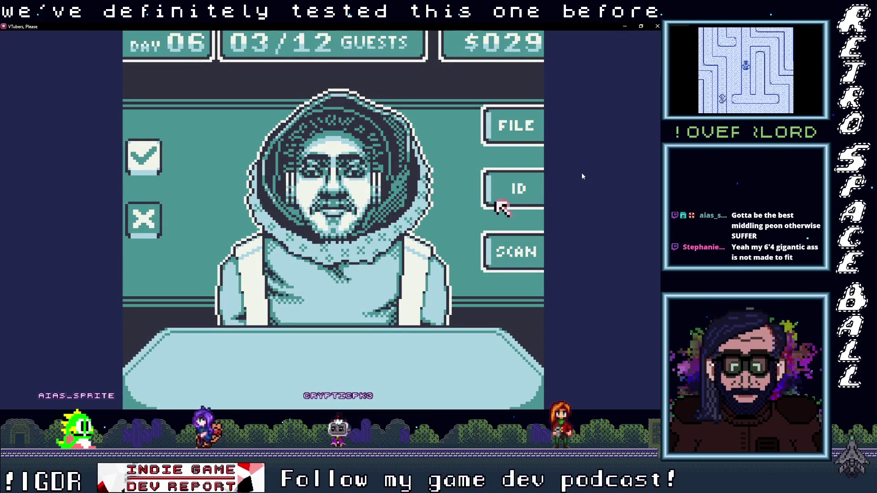
Compare the third guest's body scan, ID and file record, deny them, and dismiss the result.
click(498, 254)
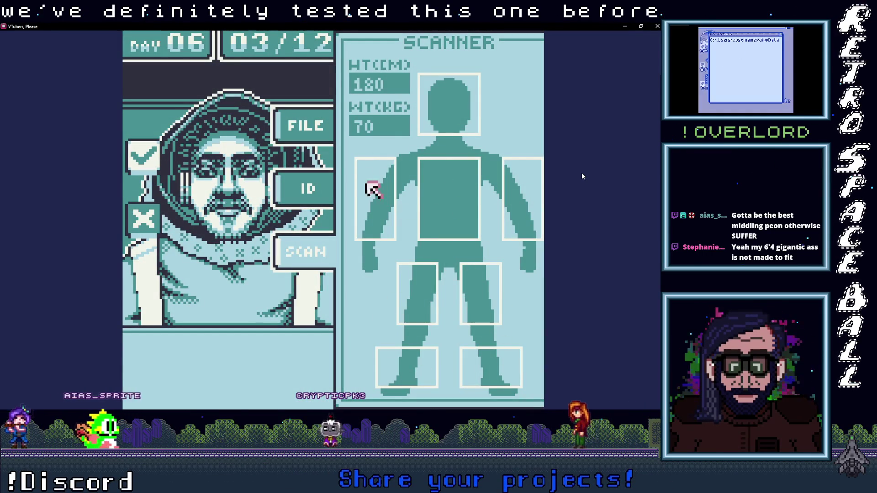
click(315, 203)
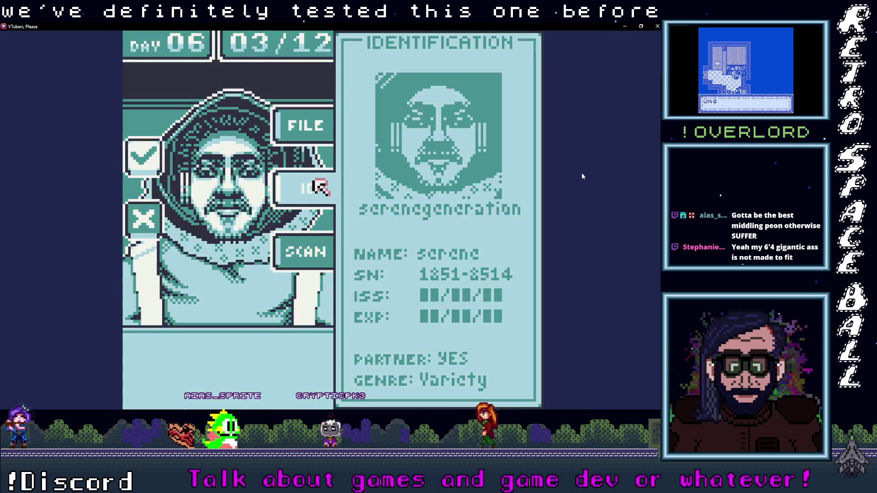
click(315, 124)
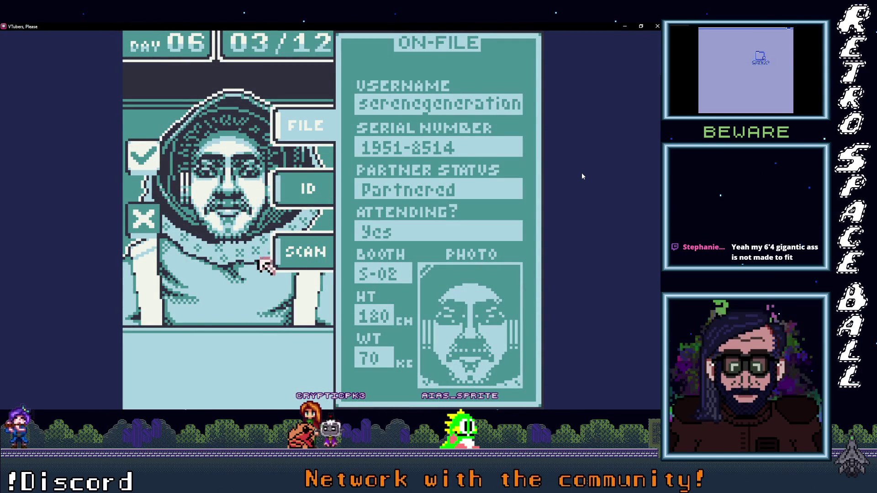
click(293, 253)
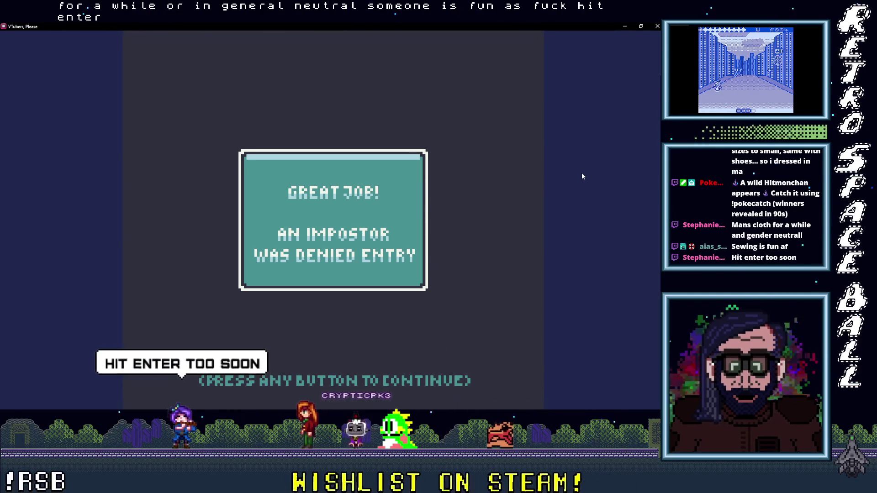
key(Return)
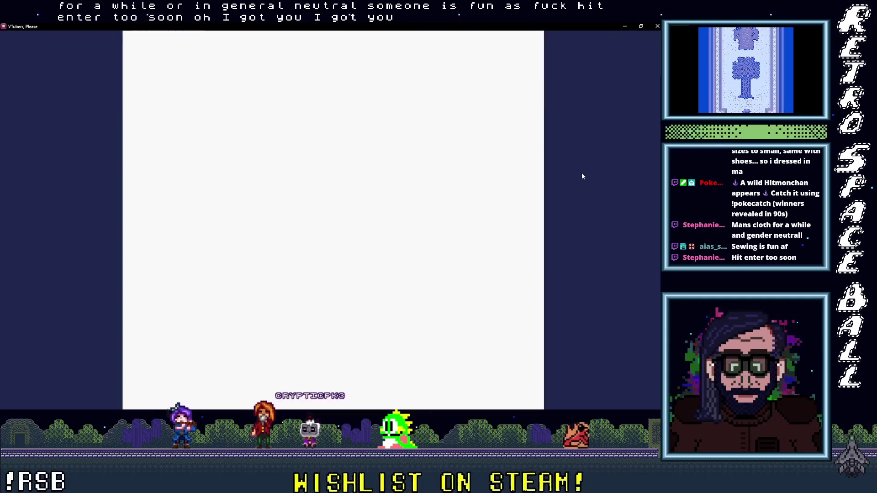
Scan the 04/12 guest, view their ID card twice, then minimize the game.
click(516, 237)
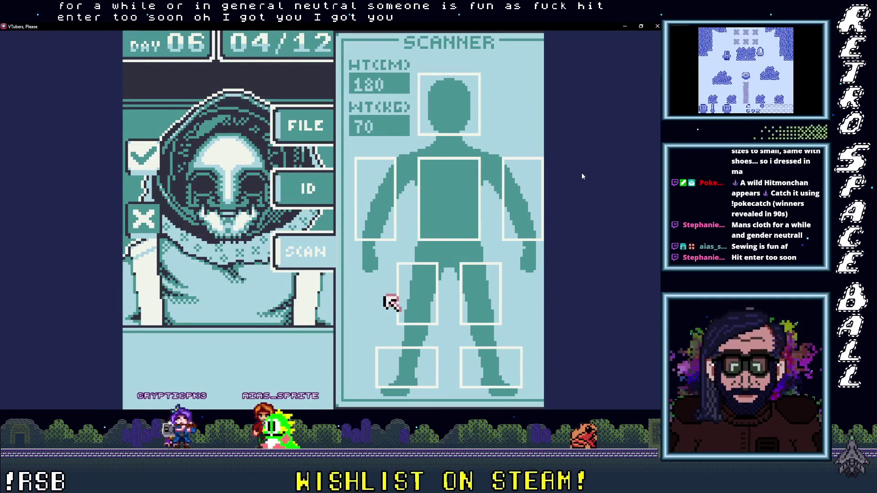
click(305, 187)
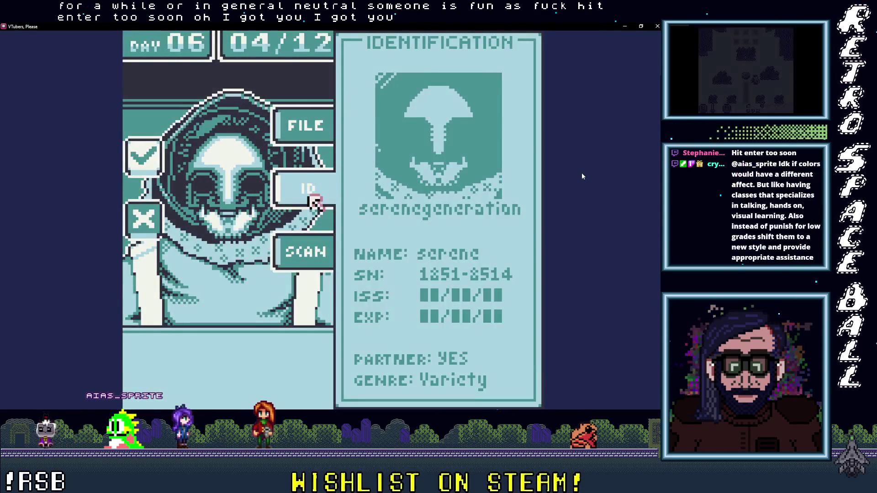
click(314, 191)
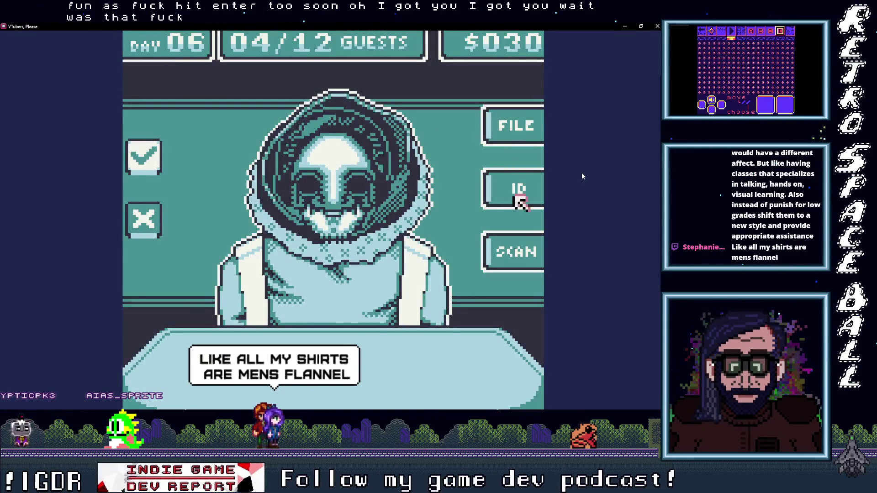
click(519, 194)
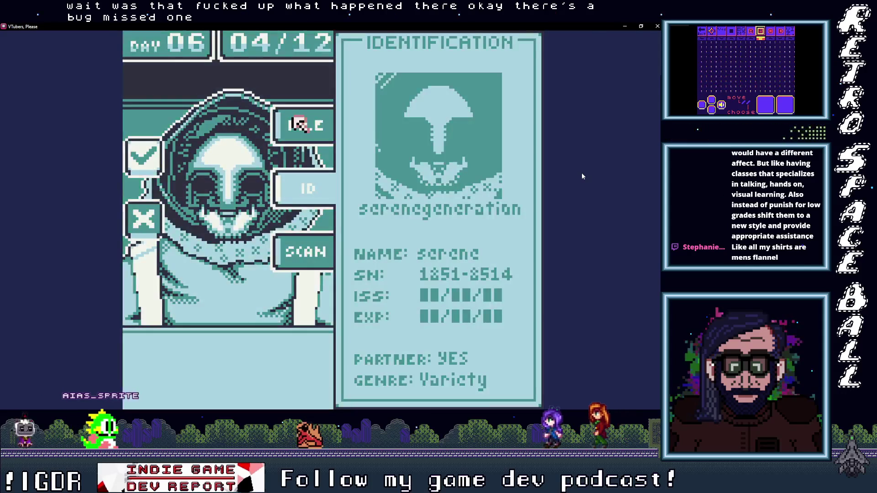
click(625, 28)
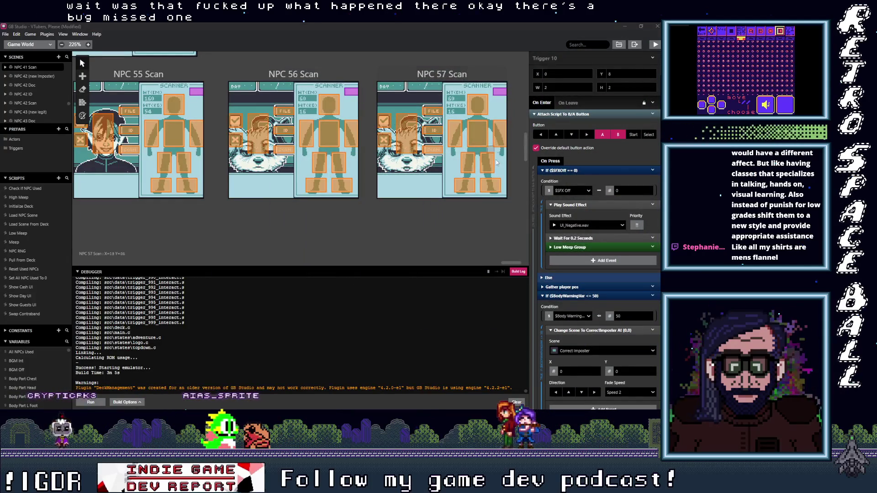
Navigate the Game World canvas to the NPC 48 ID scene and select its FILE trigger.
scroll(298, 153, up, 5)
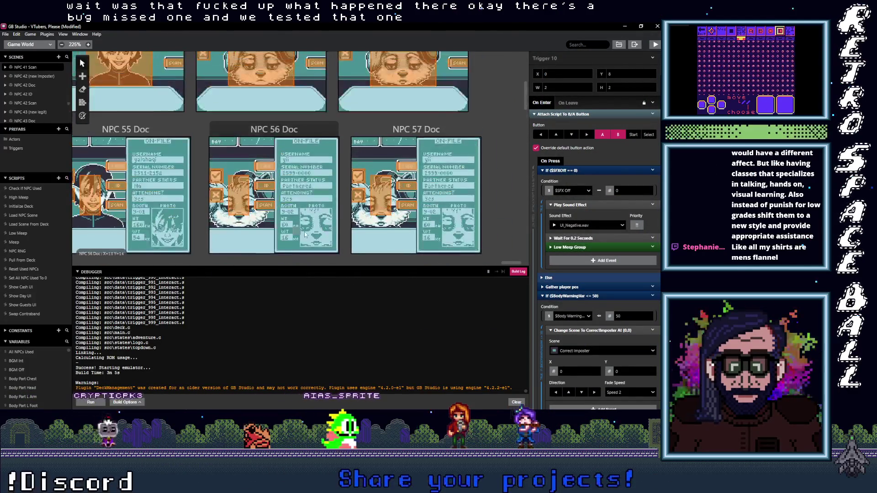
scroll(297, 233, up, 5)
mouse_move(513, 262)
mouse_down()
mouse_move(445, 269)
mouse_move(452, 271)
mouse_up()
scroll(336, 192, up, 2)
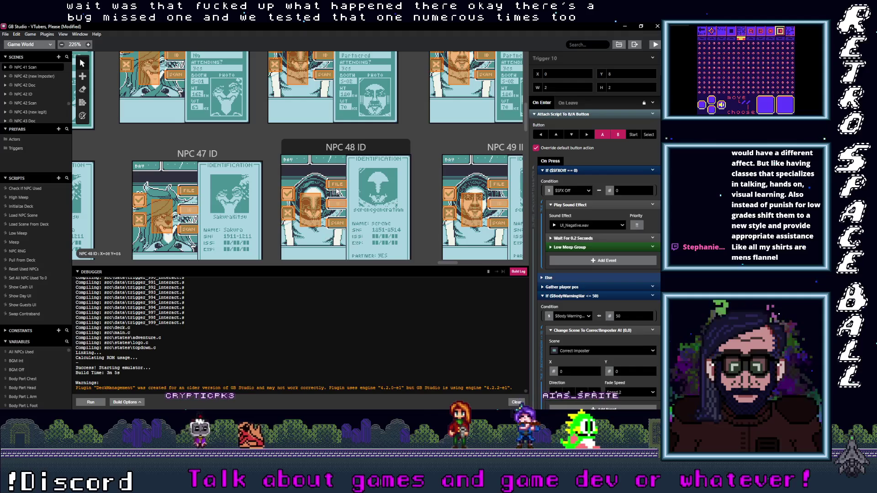
click(337, 190)
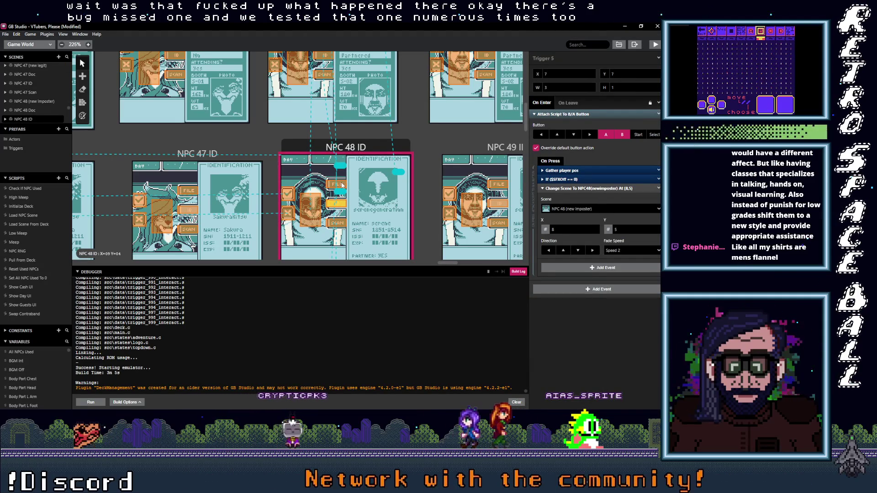
Set Trigger 1's Change Scene target to NPC 48 Doc, filtering the list with '48 d'.
scroll(349, 190, up, 4)
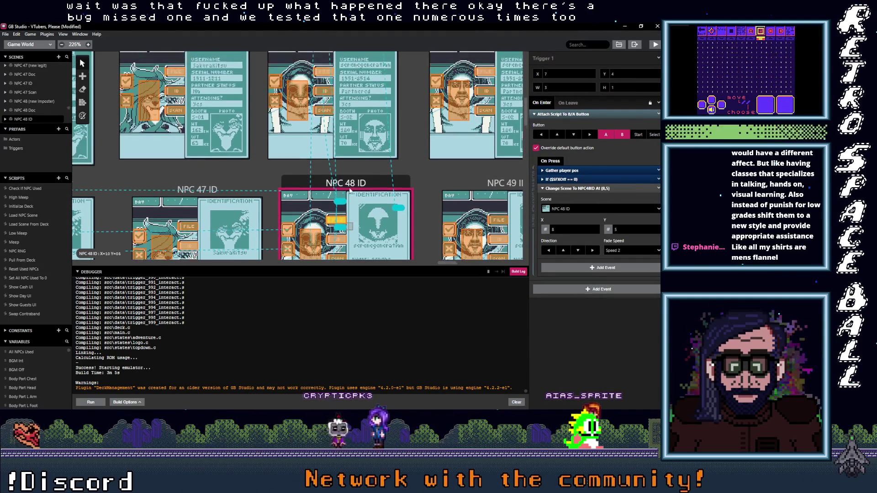
scroll(348, 187, down, 2)
click(587, 208)
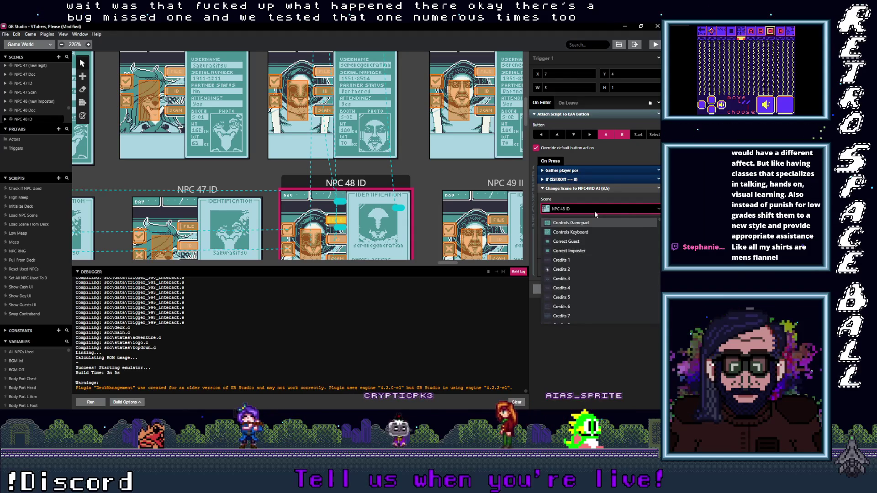
text(48 o)
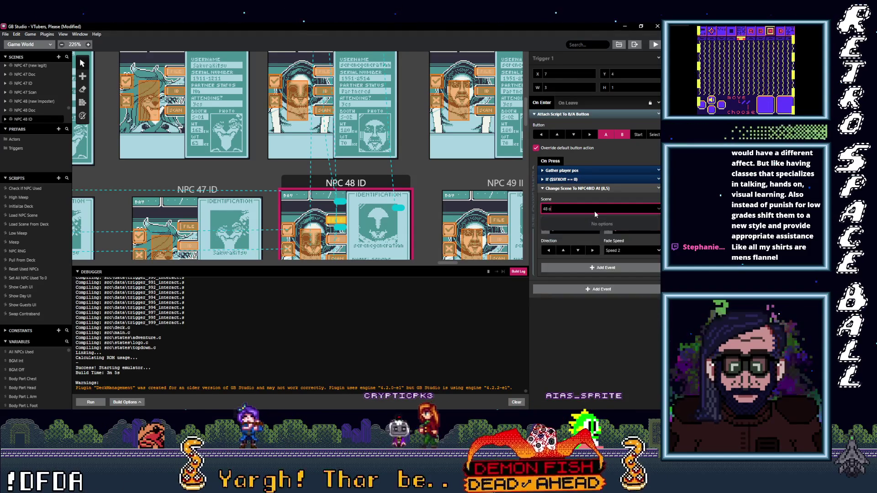
key(BackSpace)
text(d)
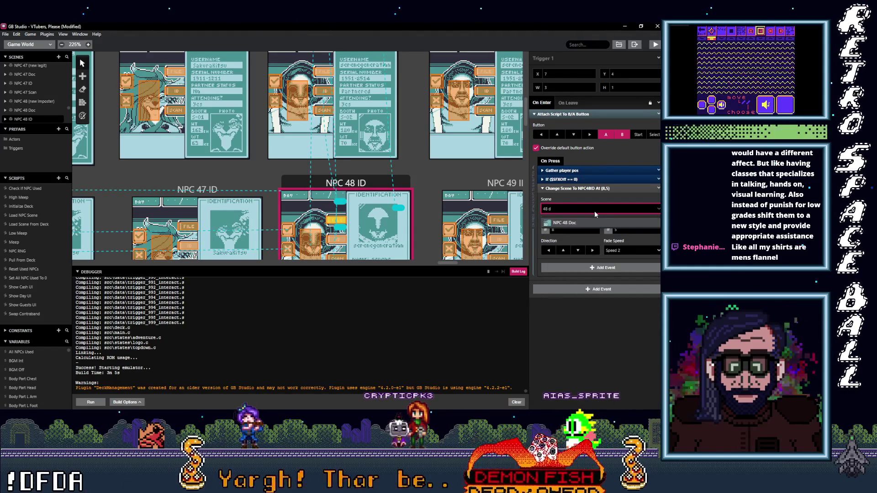
key(BackSpace)
key(BackSpace)
key(BackSpace)
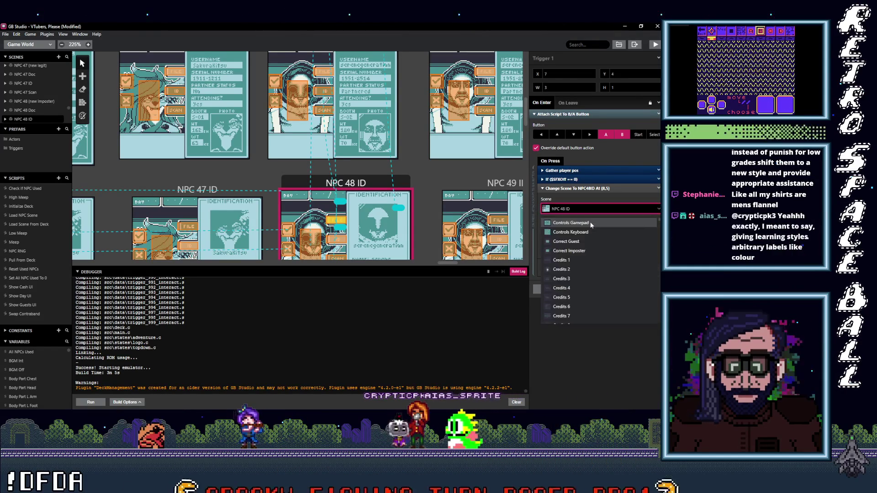
text(w)
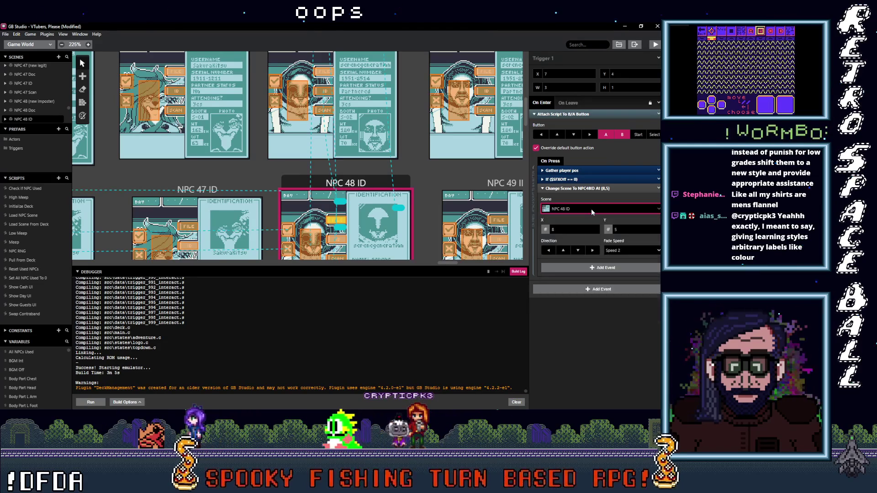
key(BackSpace)
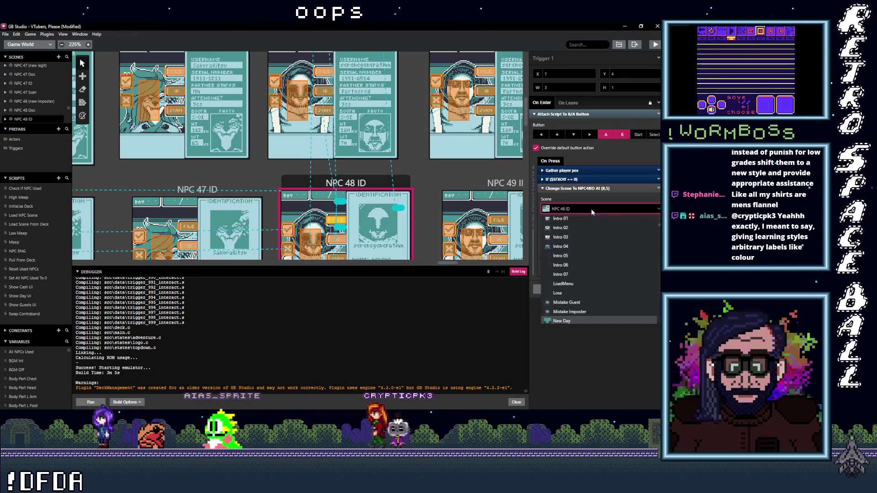
text(48 d)
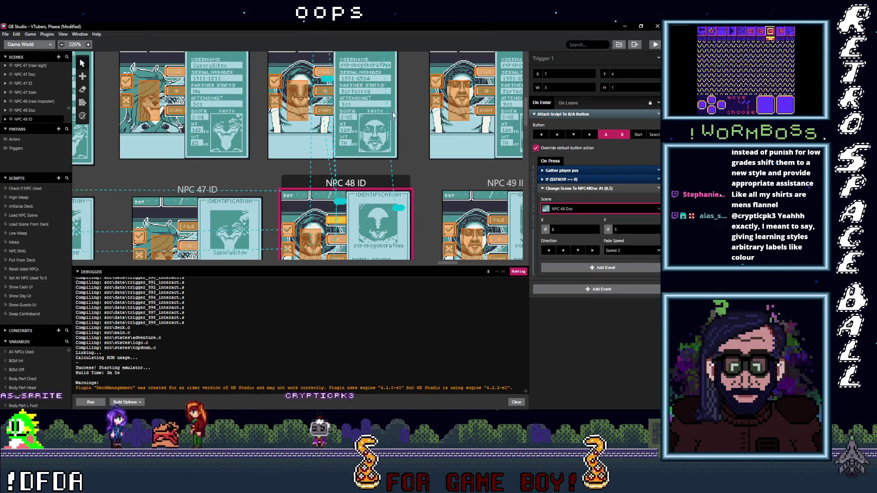
scroll(334, 210, down, 3)
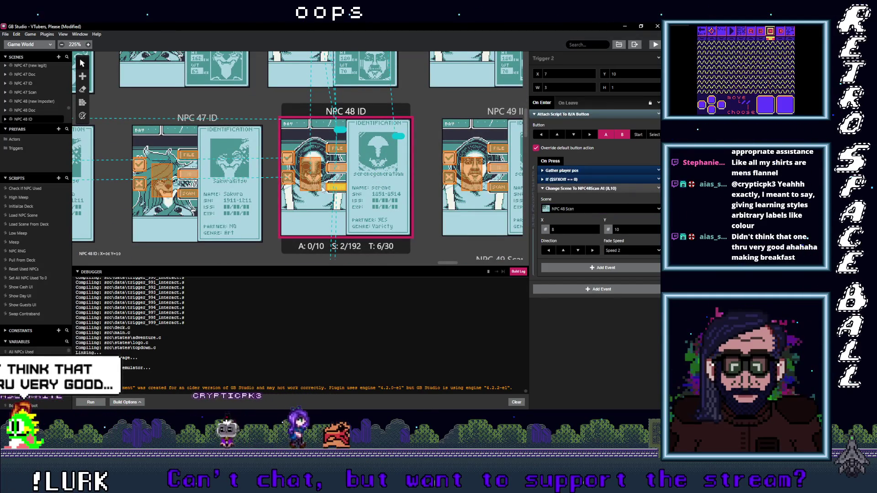
click(318, 186)
scroll(331, 174, up, 4)
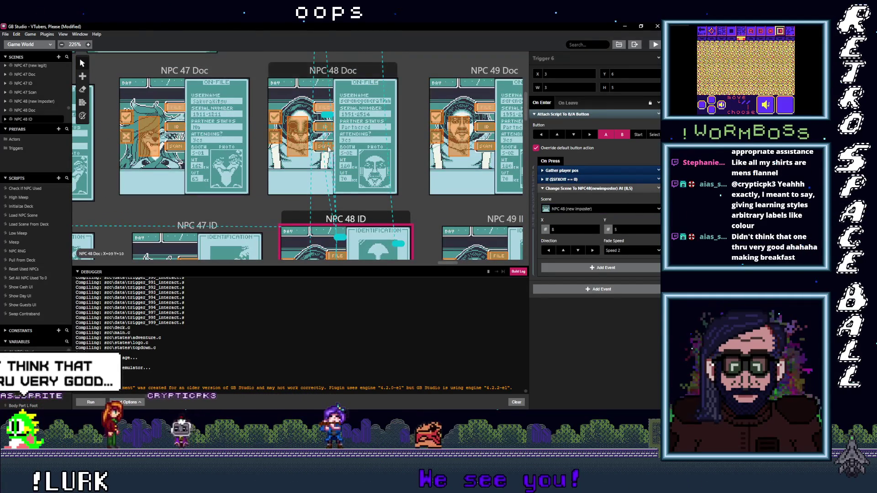
click(328, 149)
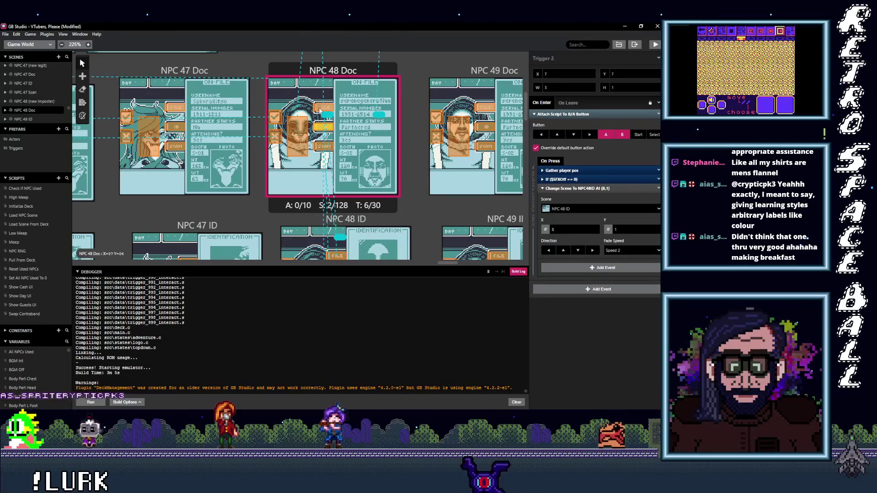
scroll(327, 150, up, 7)
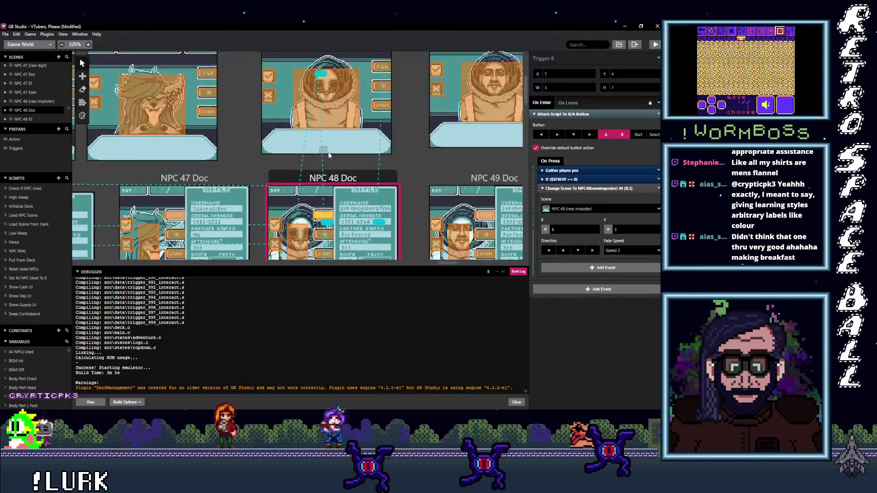
click(383, 179)
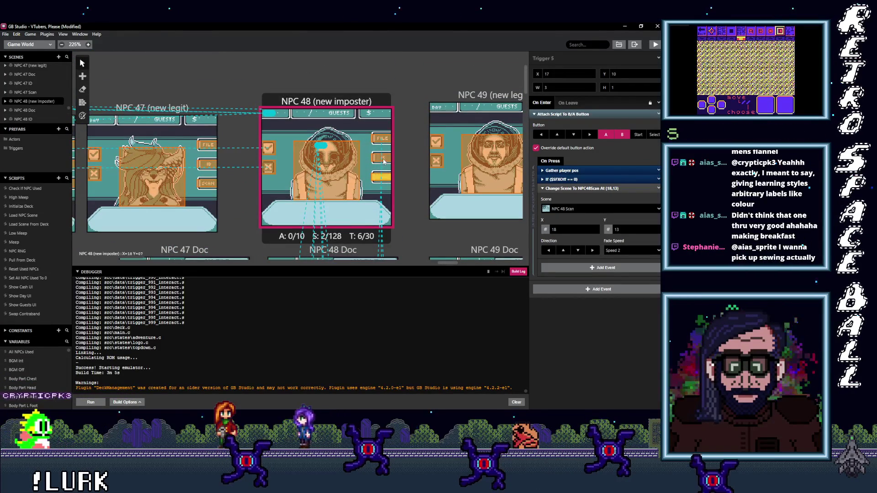
click(382, 141)
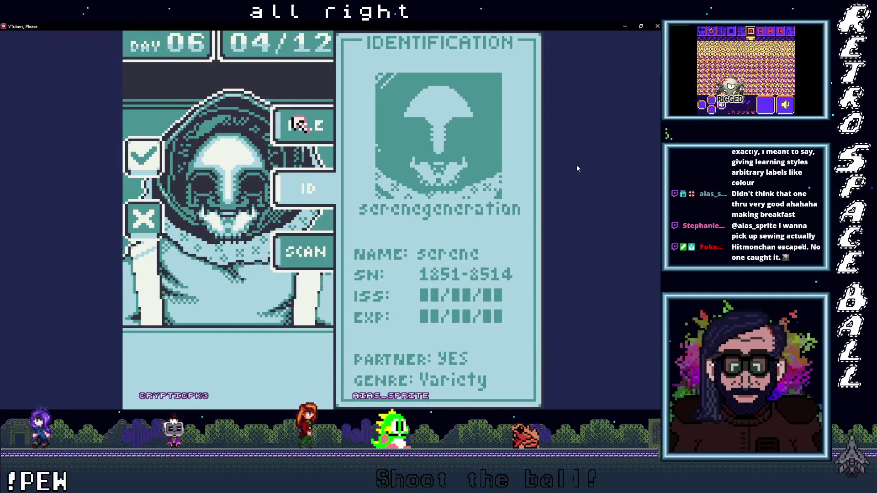
Save the project with File > Save, then maximize the VTubers, Please game window.
click(564, 45)
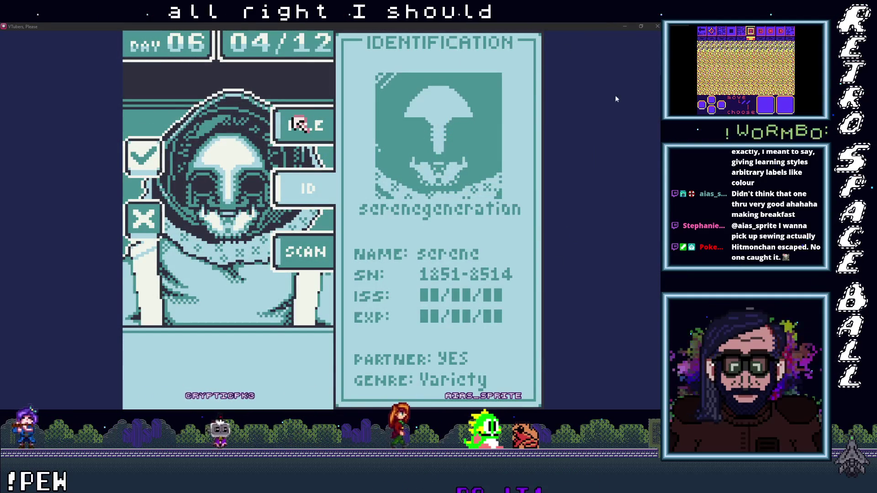
click(623, 24)
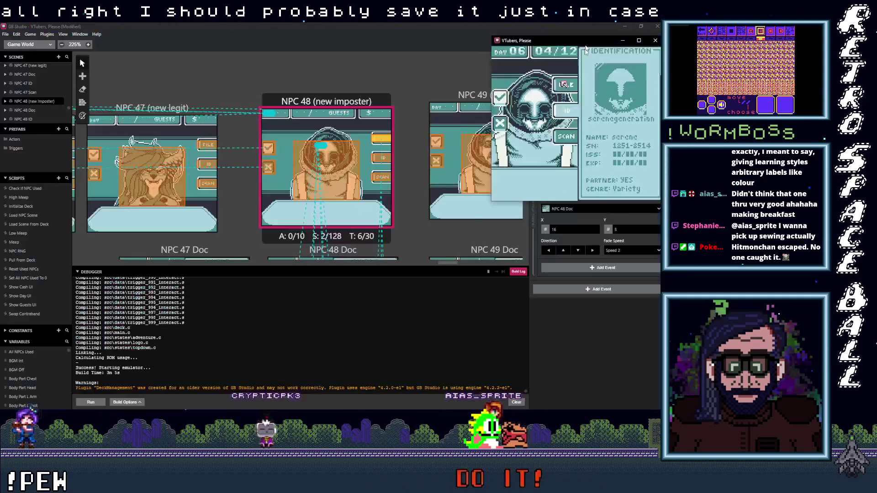
click(6, 34)
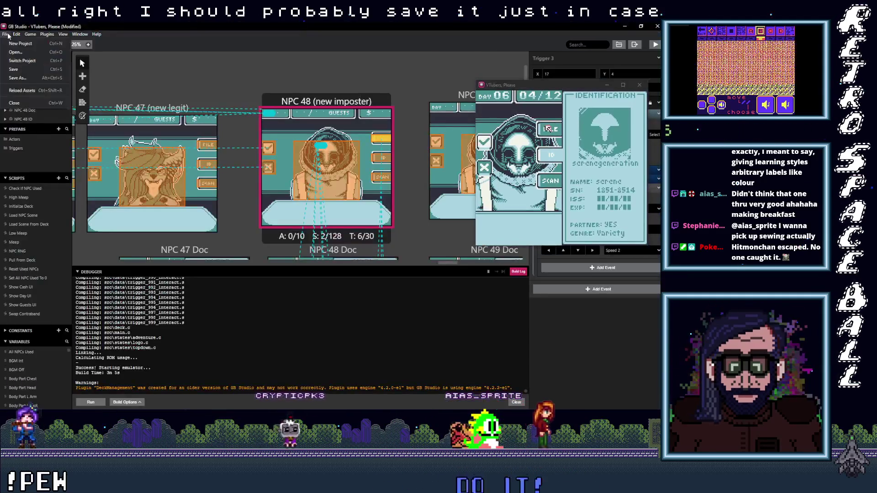
click(14, 69)
click(626, 85)
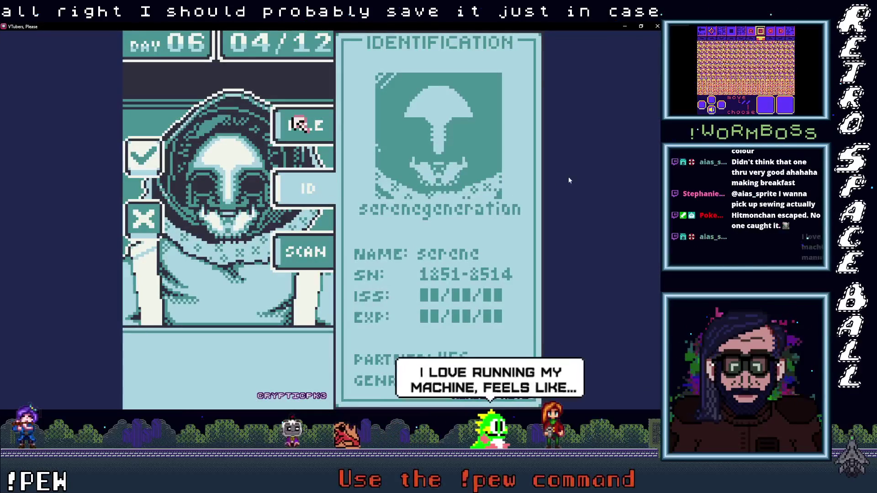